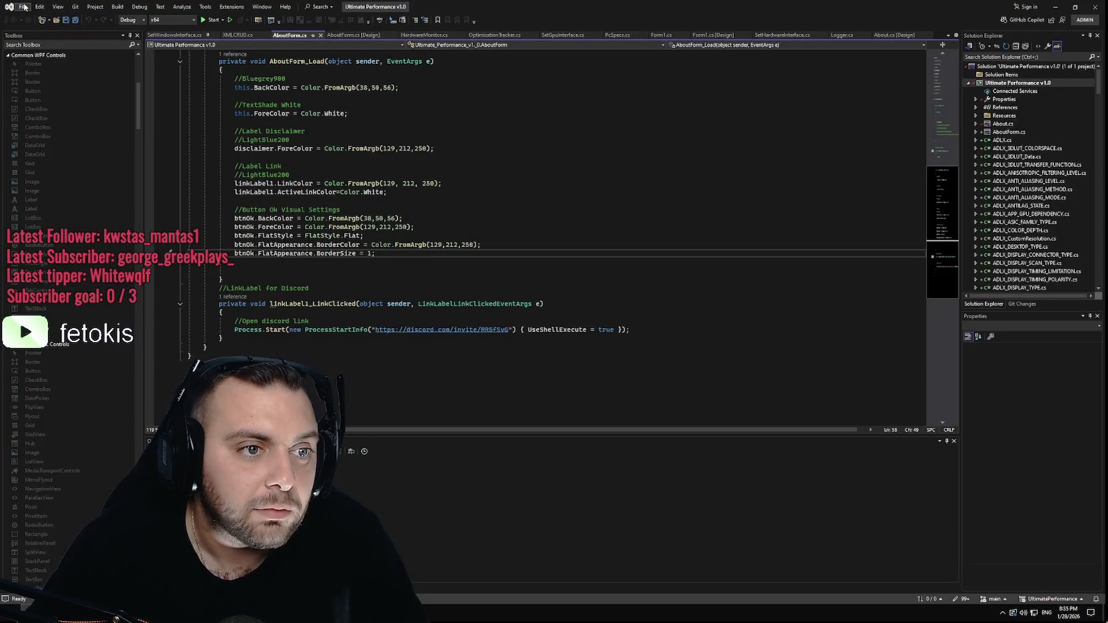
Save every open Ultimate Performance project file with File > Save All.
{"action": "left_click", "coordinate": [25, 7]}
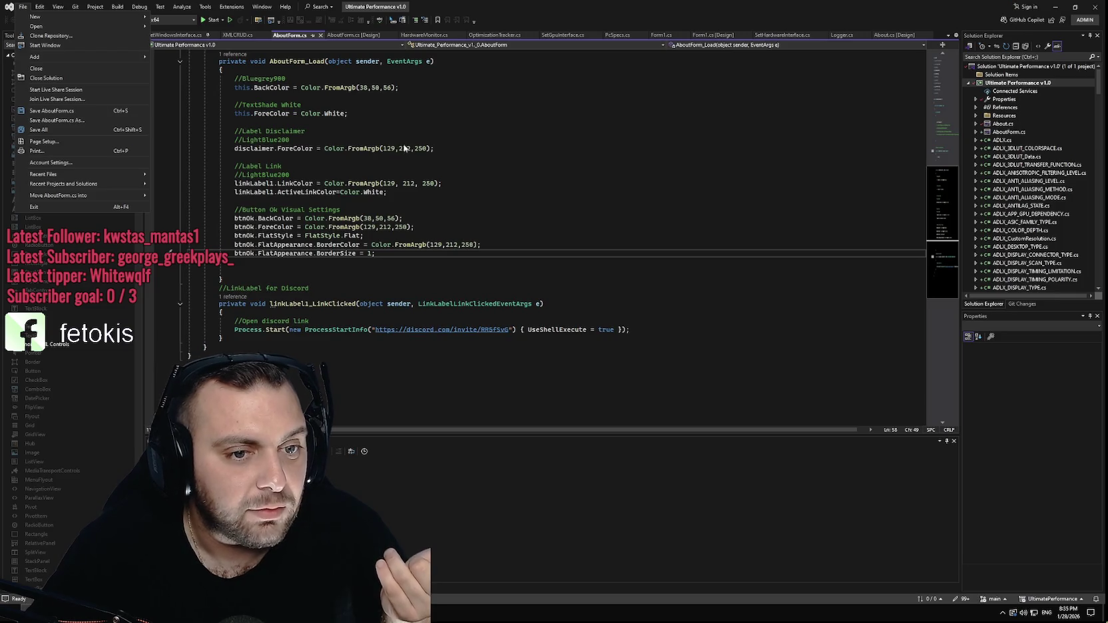
{"action": "left_click", "coordinate": [389, 192]}
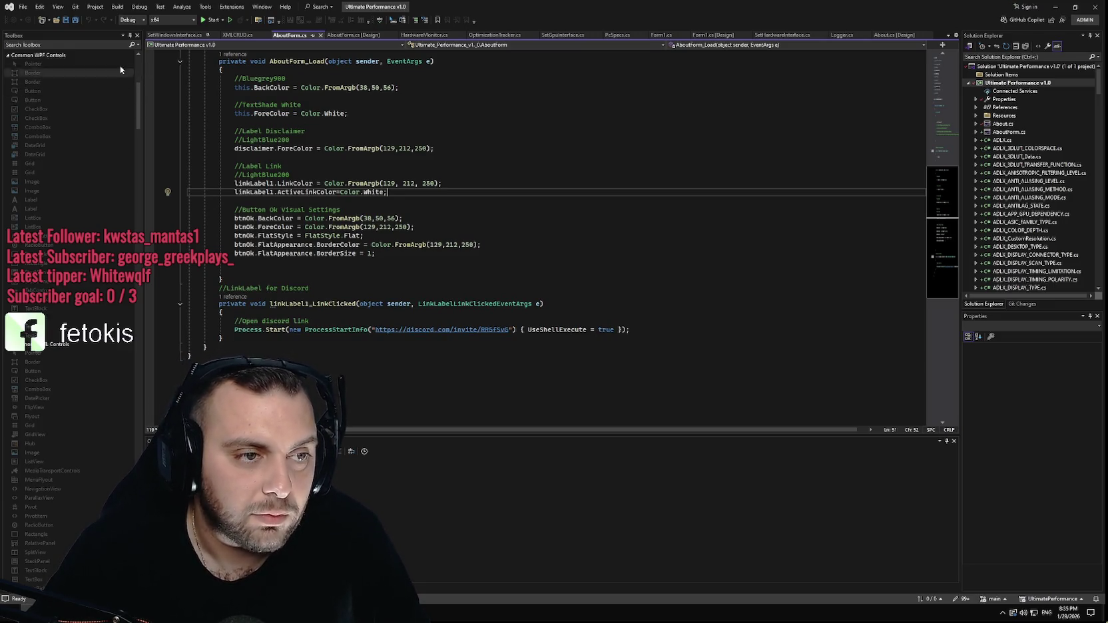
{"action": "left_click", "coordinate": [24, 8]}
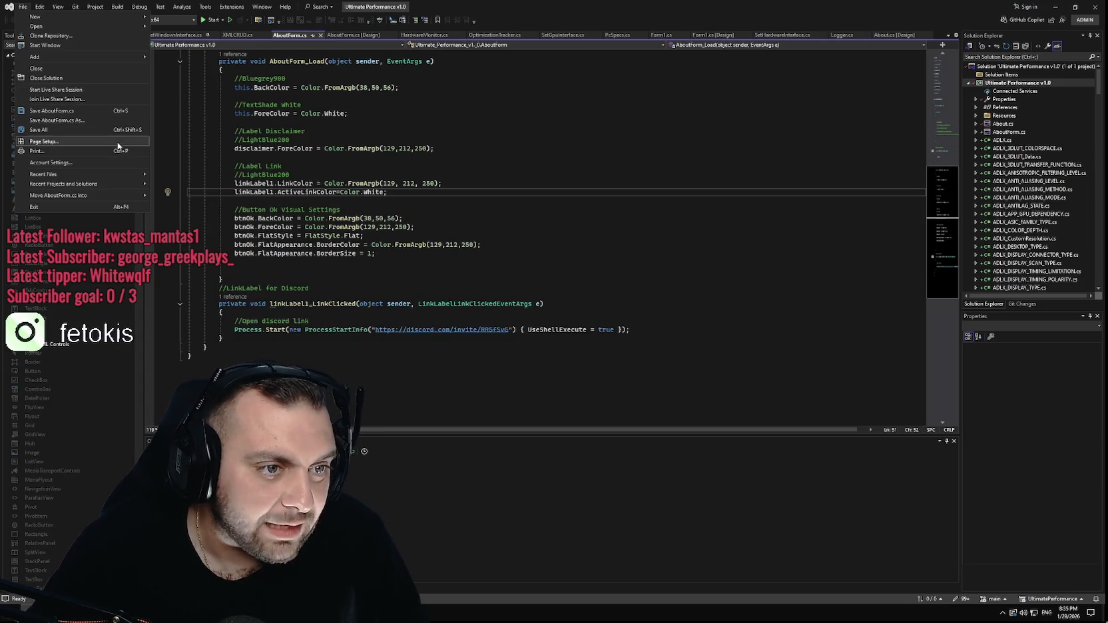
{"action": "left_click", "coordinate": [80, 129]}
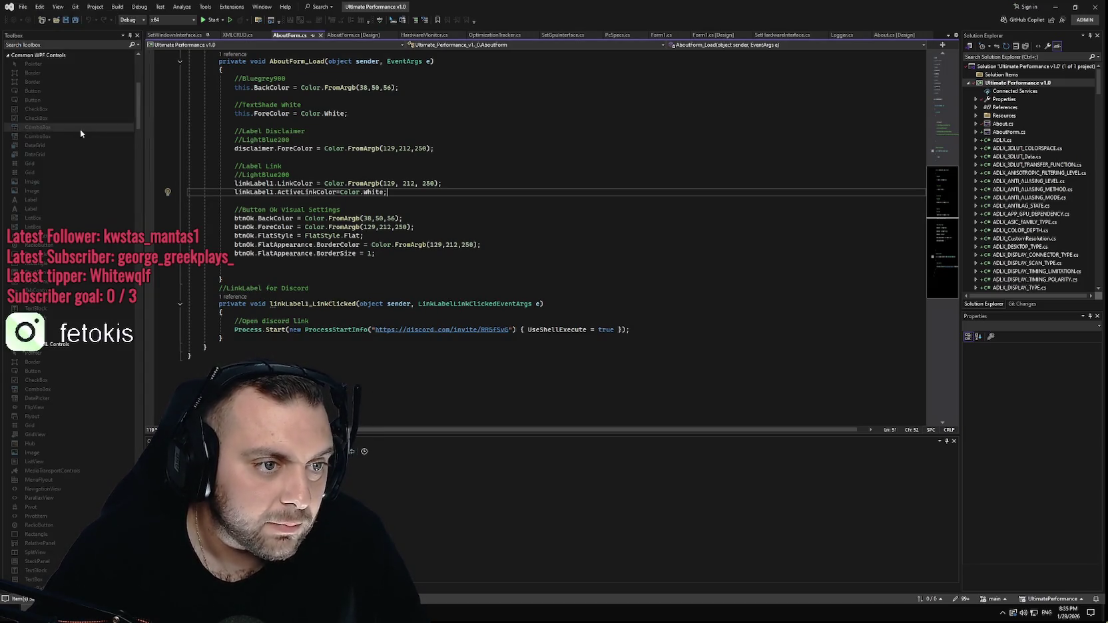
{"action": "left_click", "coordinate": [94, 6]}
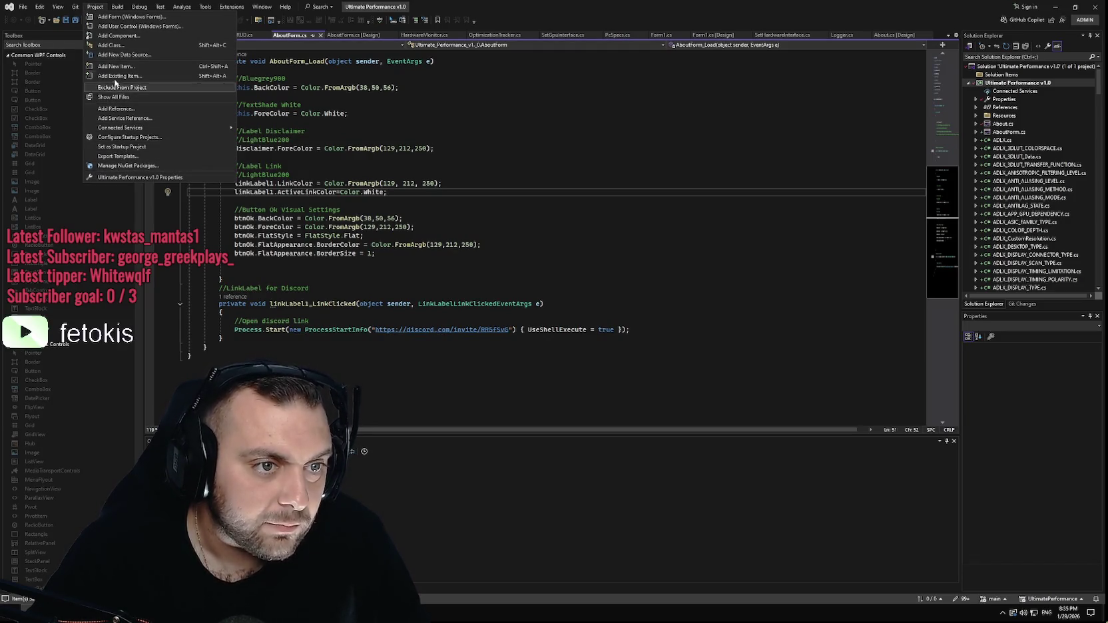
{"action": "left_click", "coordinate": [96, 7]}
{"action": "left_click", "coordinate": [117, 7]}
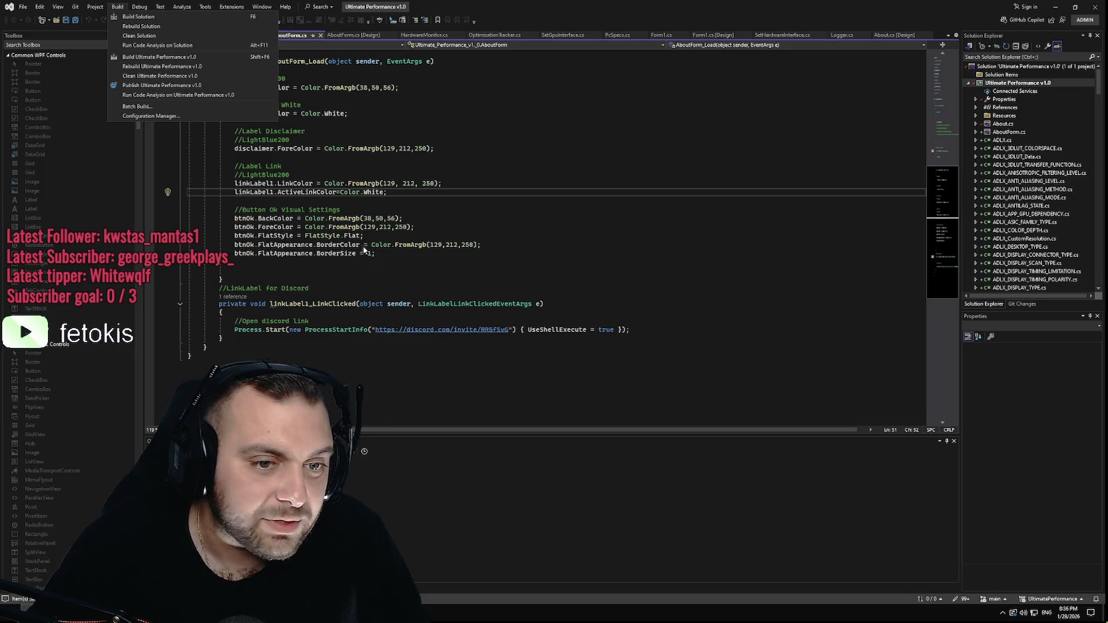
{"action": "left_click", "coordinate": [412, 206]}
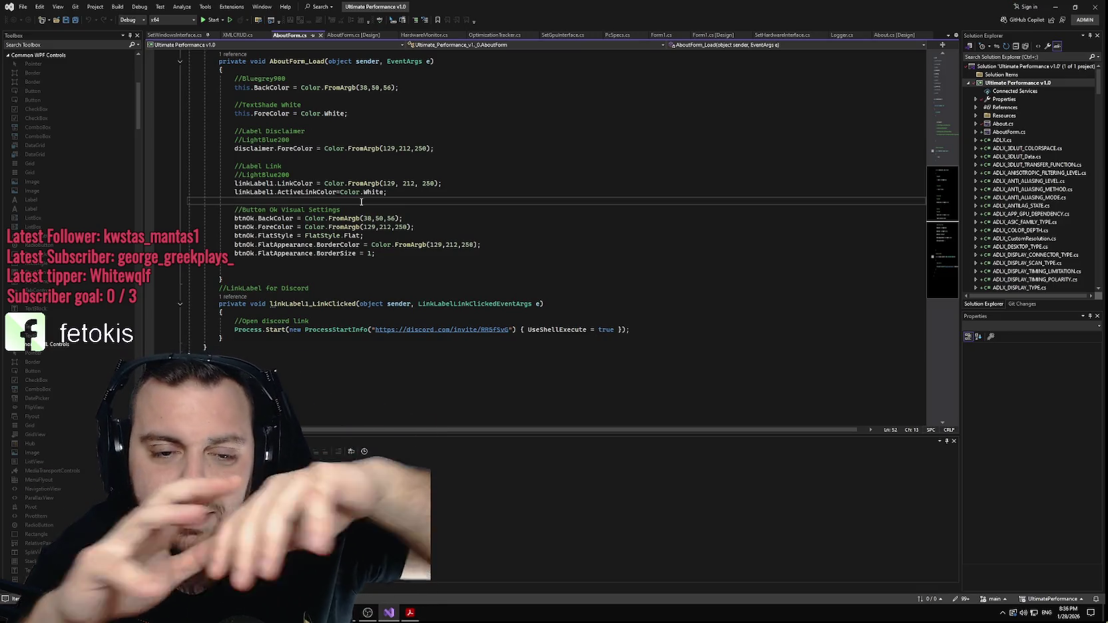
Switch from Visual Studio to Chrome showing the xilly.net pricing page.
{"action": "key", "text": "alt+Tab"}
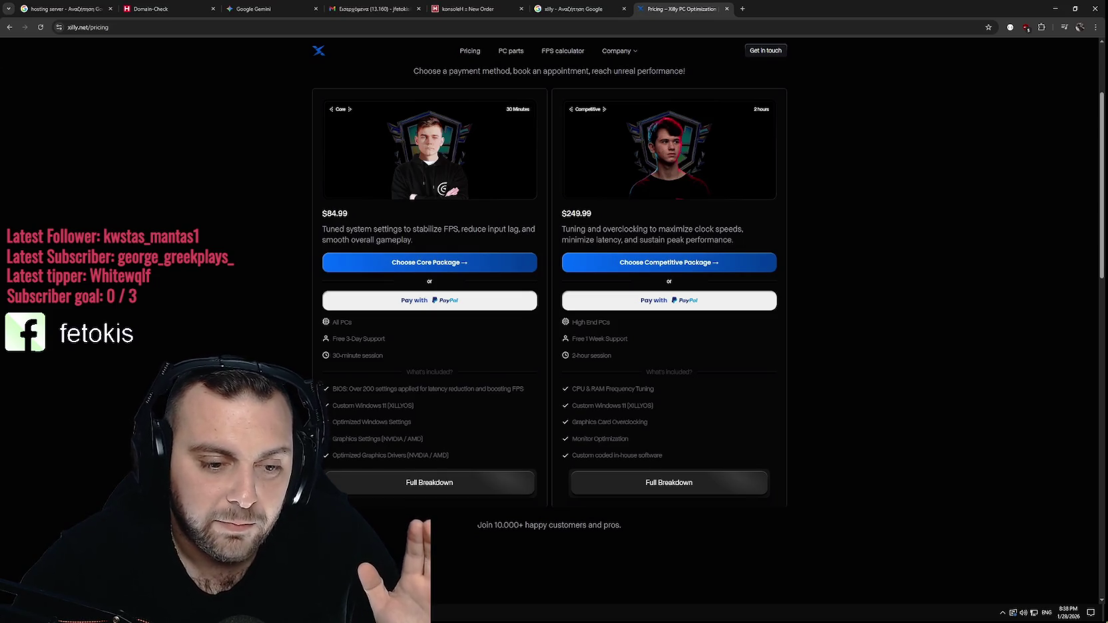
Return to the AboutForm code and start the app under the debugger with F5.
{"action": "key", "text": "alt+Tab"}
{"action": "key", "text": "F5"}
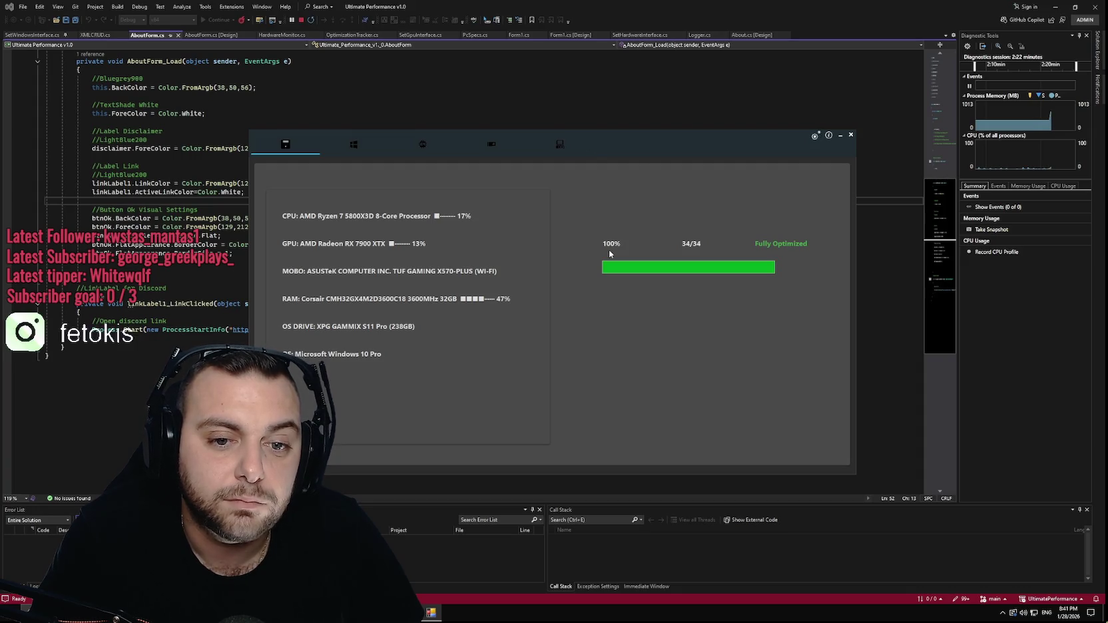
View the app's fifth, third and first pages, then close the Ultimate Performance window.
{"action": "left_click", "coordinate": [559, 147]}
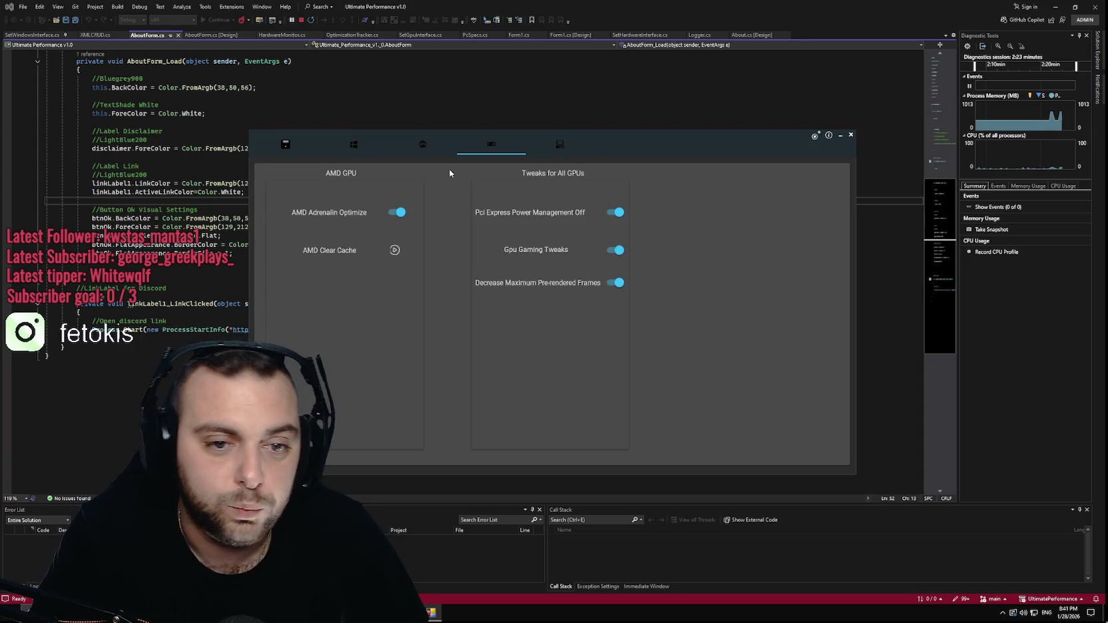
{"action": "left_click", "coordinate": [422, 148]}
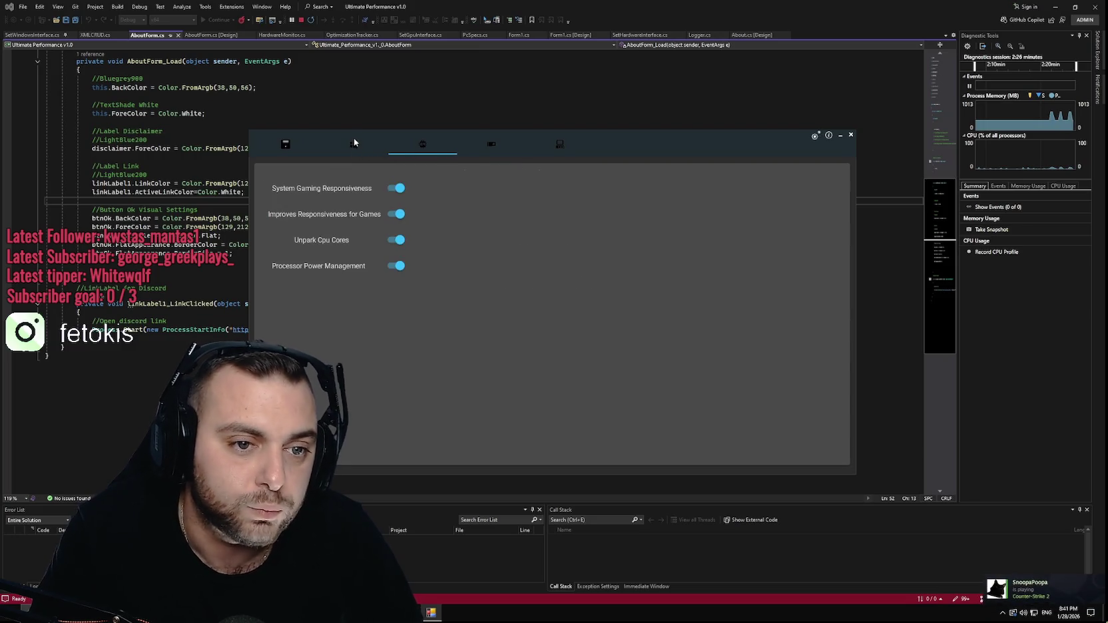
{"action": "left_click", "coordinate": [286, 144]}
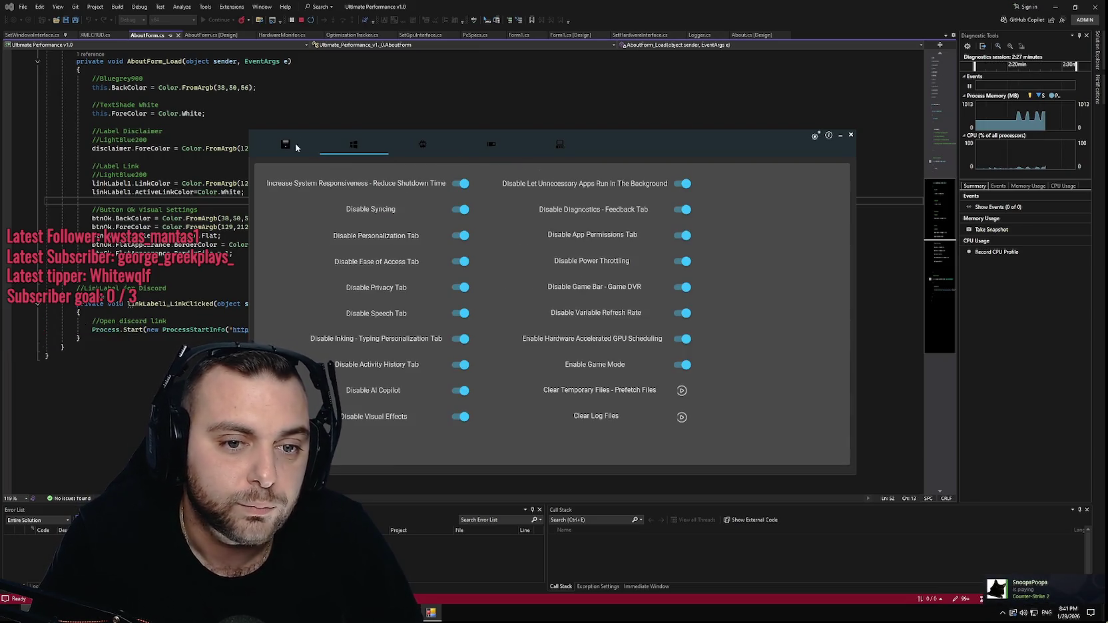
{"action": "left_click", "coordinate": [851, 135]}
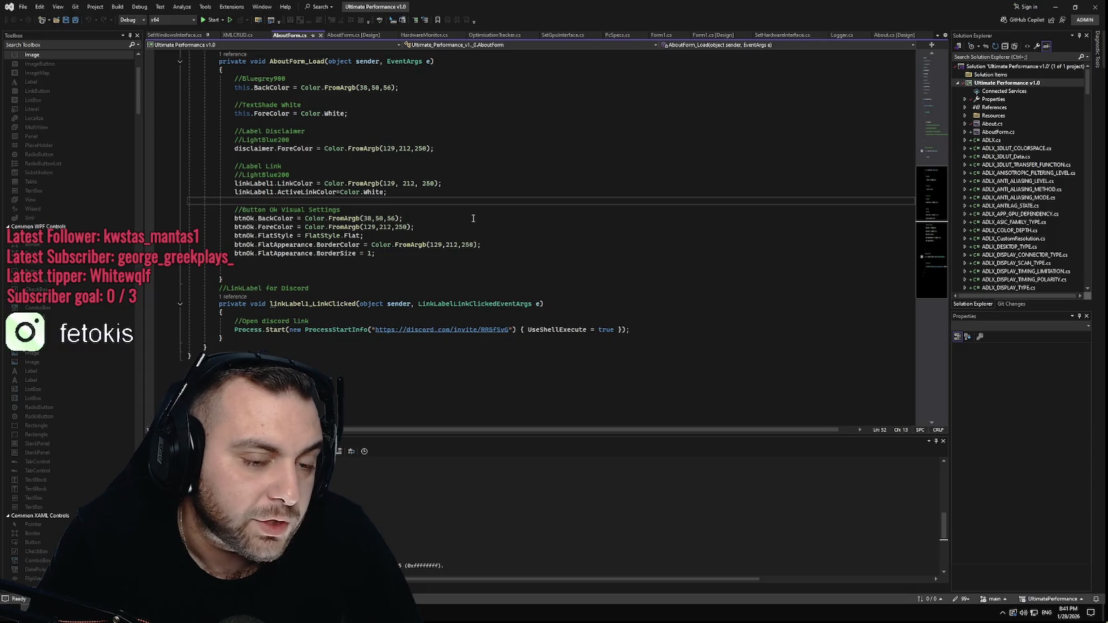
{"action": "left_click", "coordinate": [495, 244]}
{"action": "left_click", "coordinate": [410, 236]}
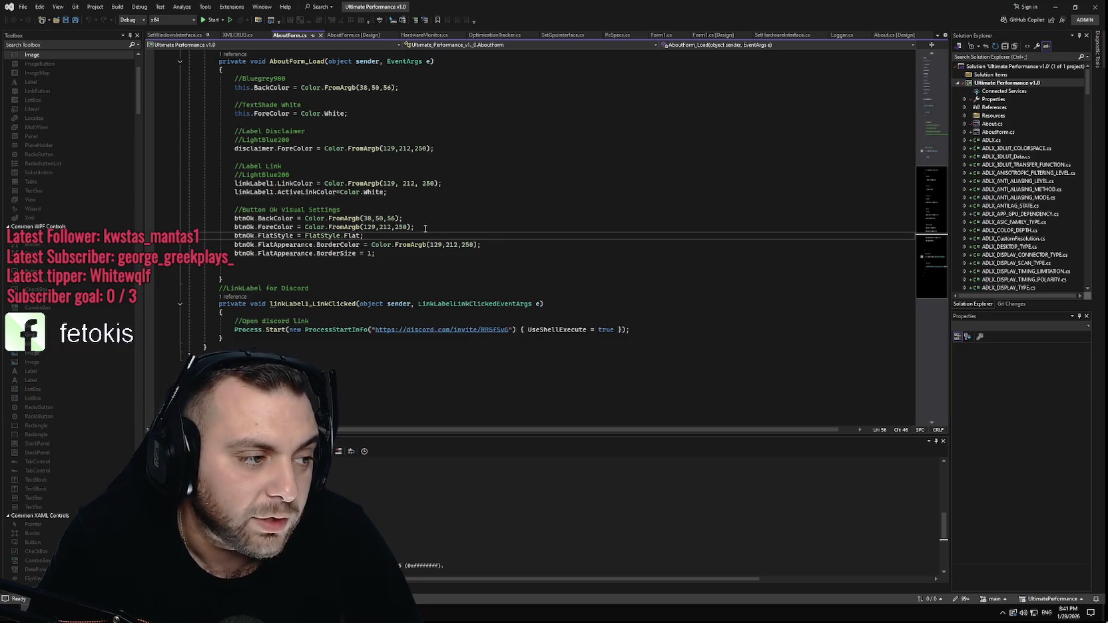
{"action": "left_click", "coordinate": [430, 228]}
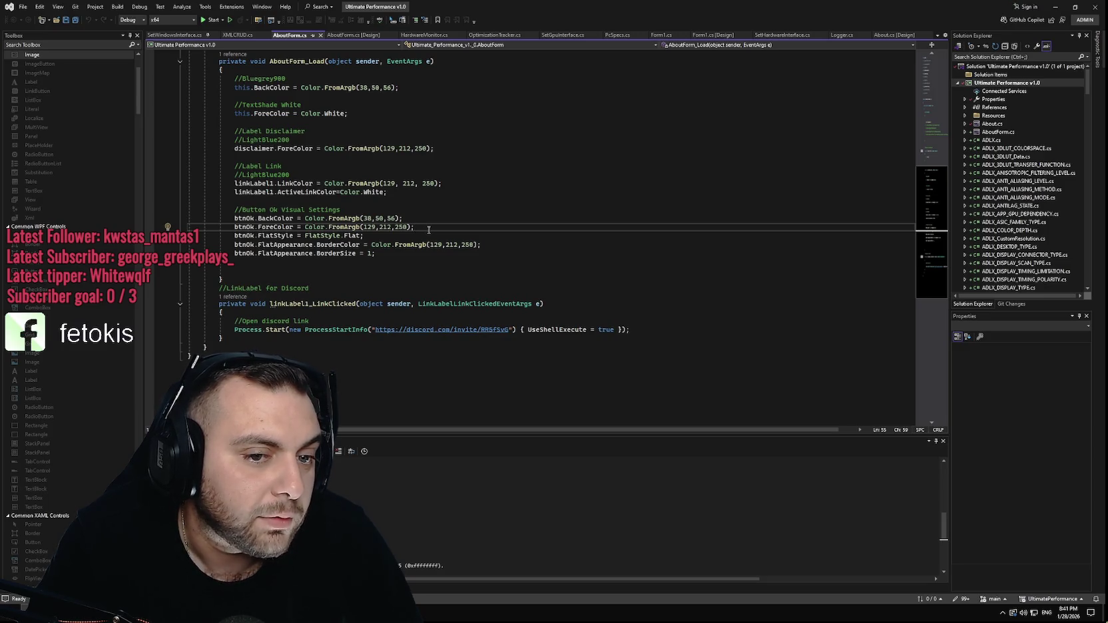
{"action": "left_click", "coordinate": [384, 235]}
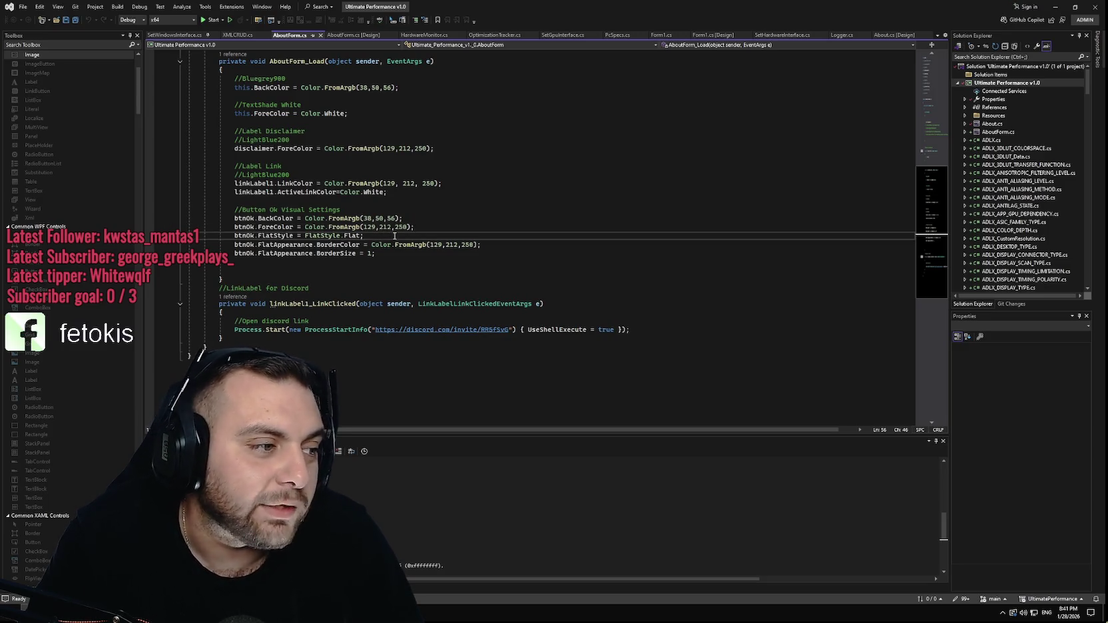
{"action": "left_click", "coordinate": [427, 228]}
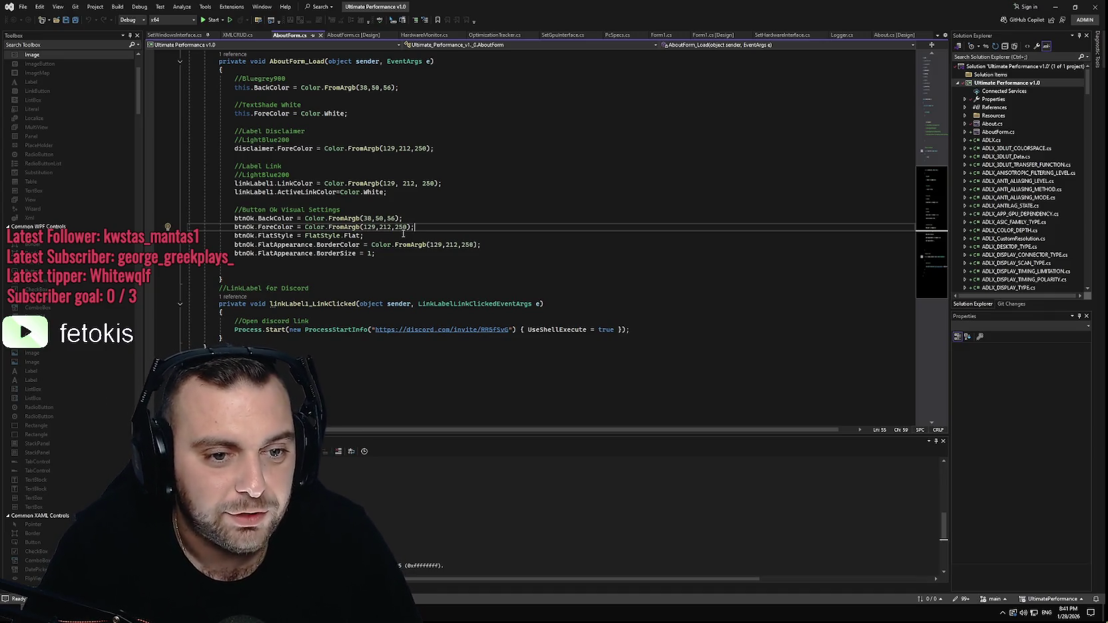
{"action": "left_click", "coordinate": [403, 234]}
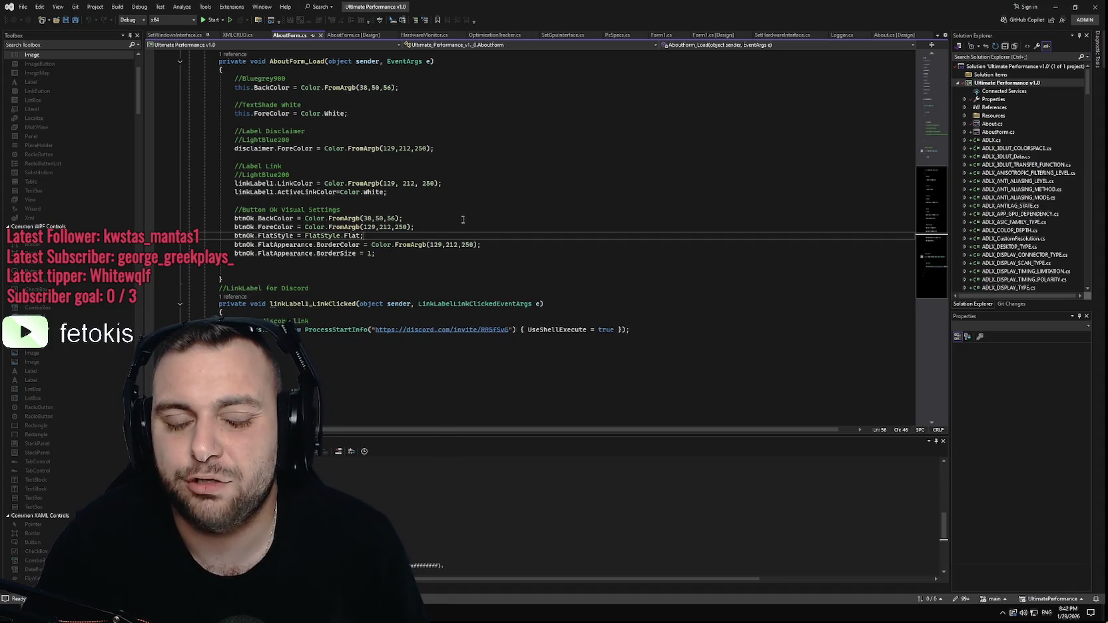
{"action": "left_click", "coordinate": [508, 245]}
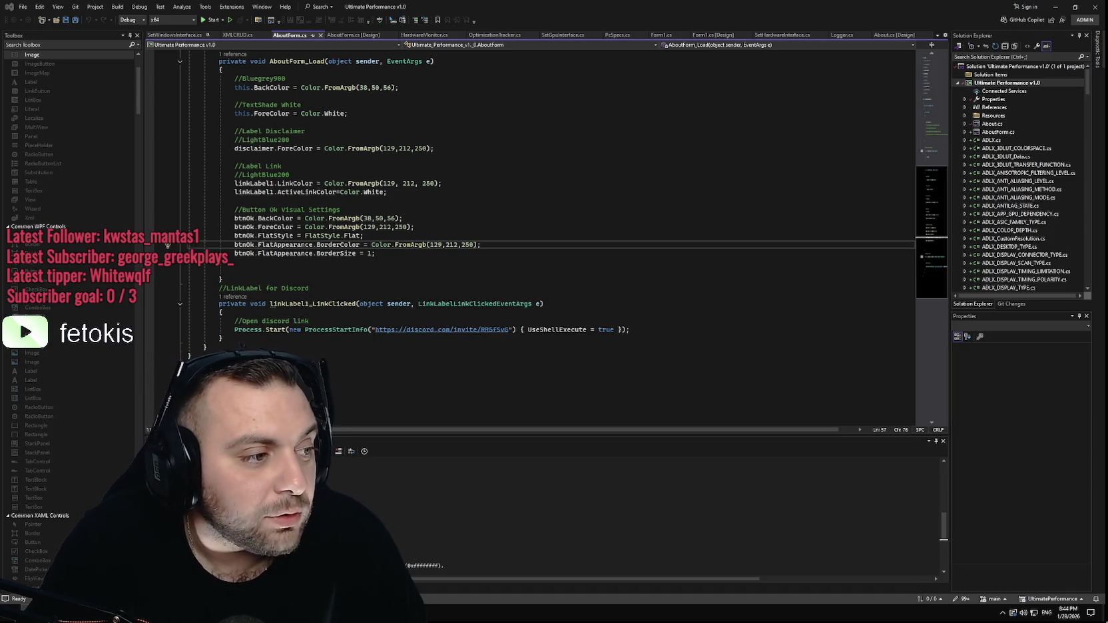
{"action": "left_click", "coordinate": [407, 256]}
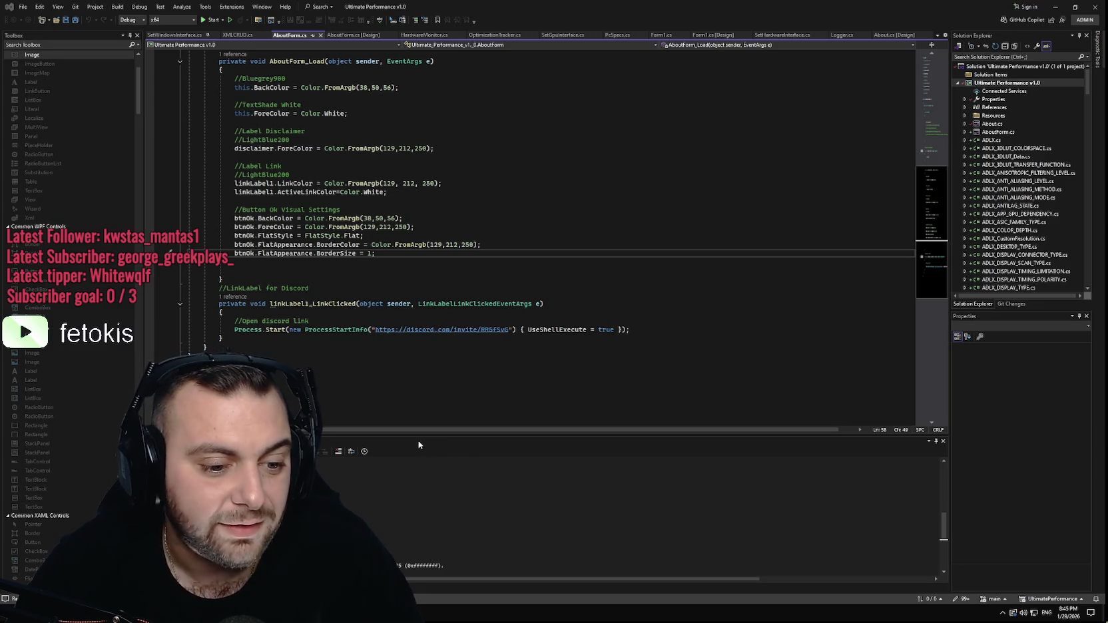
{"action": "scroll", "coordinate": [346, 497], "scroll_direction": "up", "scroll_amount": 3}
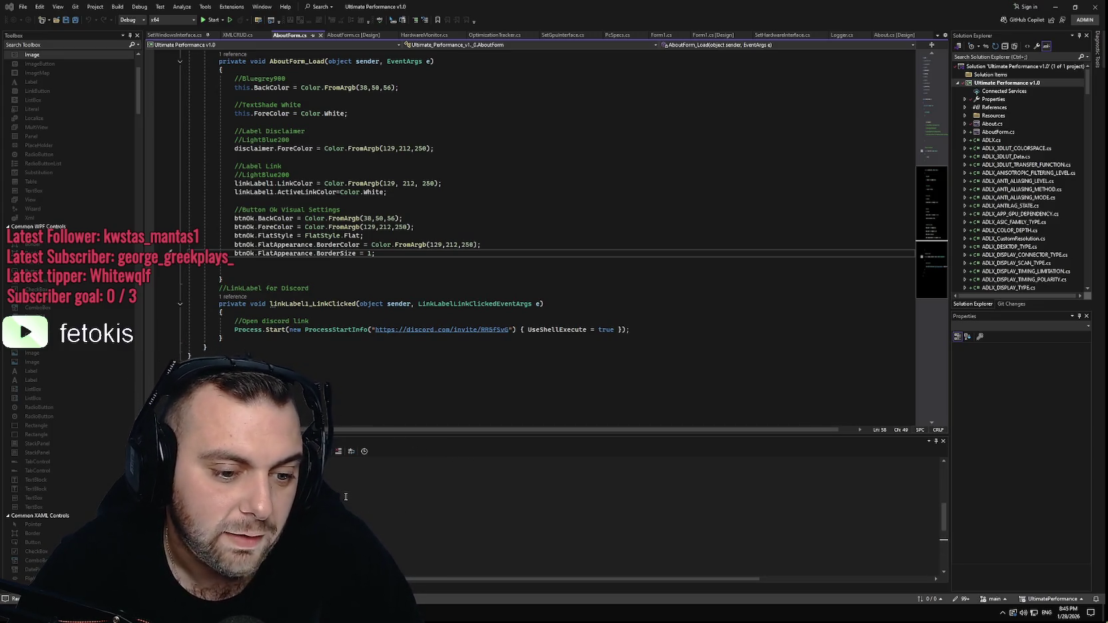
{"action": "scroll", "coordinate": [345, 491], "scroll_direction": "up", "scroll_amount": 3}
{"action": "scroll", "coordinate": [346, 492], "scroll_direction": "up", "scroll_amount": 2}
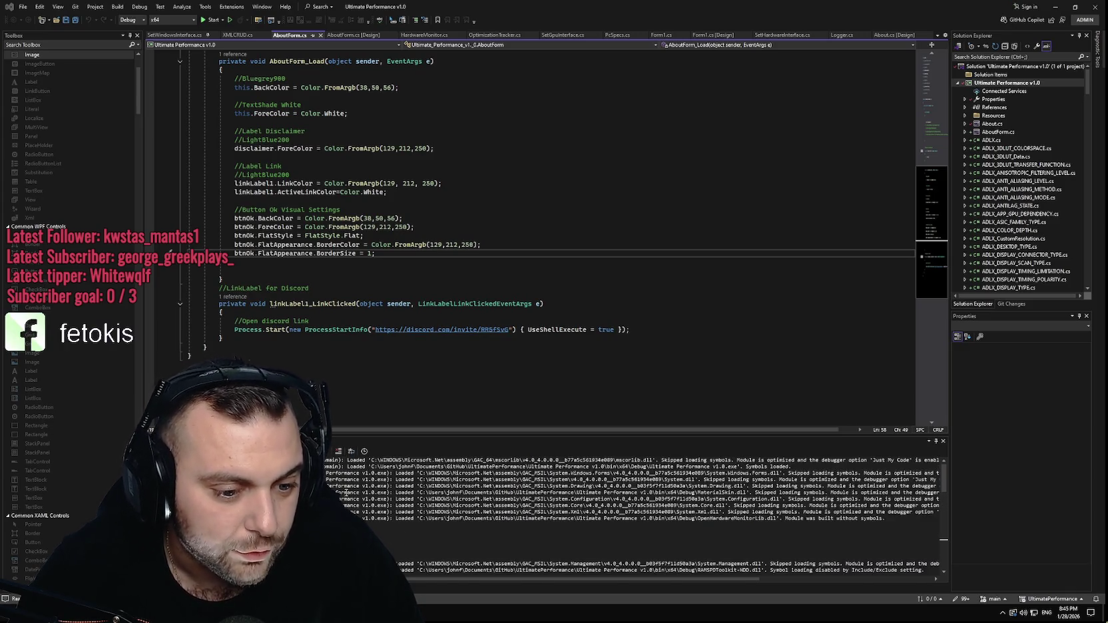
Clear all module-loading messages from the Output window with Clear All.
{"action": "right_click", "coordinate": [331, 464]}
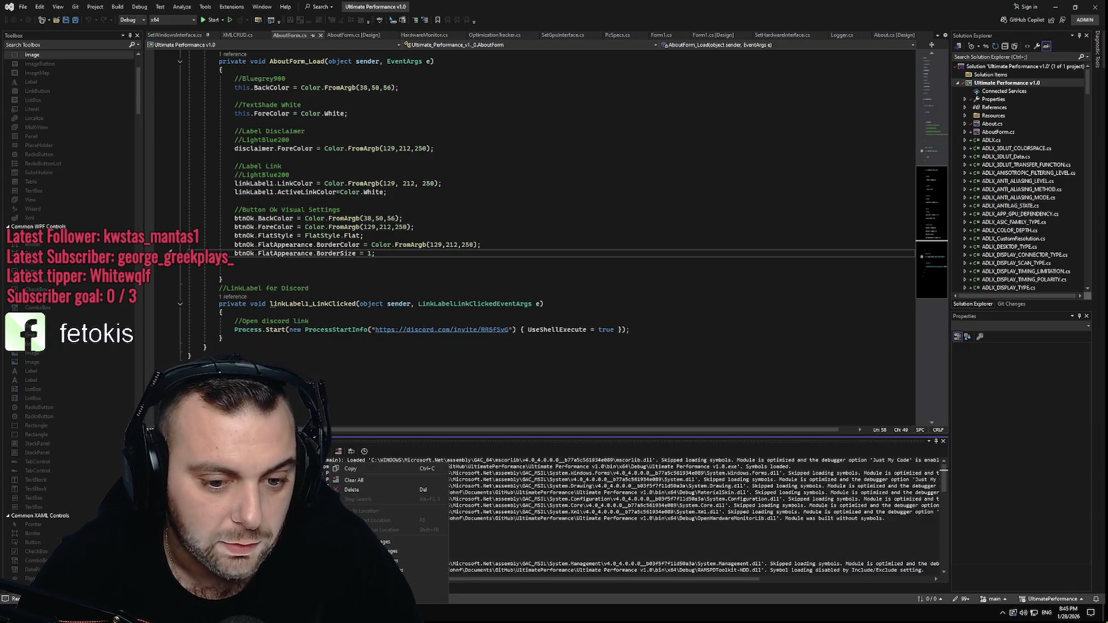
{"action": "left_click", "coordinate": [360, 482]}
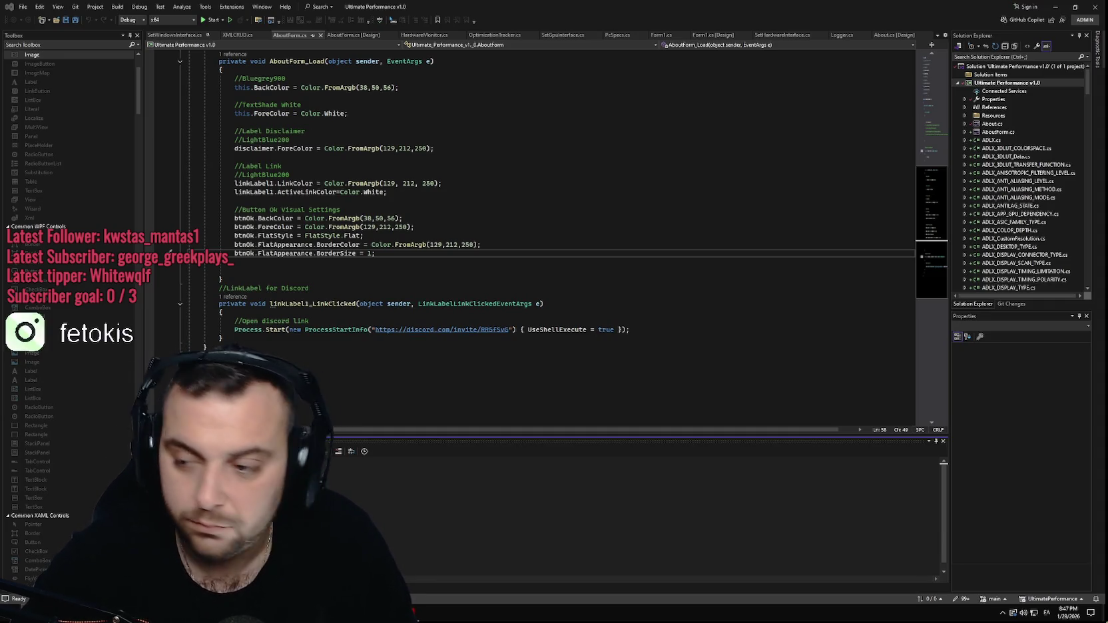
Switch the Windows input language from Greek to English with Alt+Shift.
{"action": "key", "text": "alt+shift"}
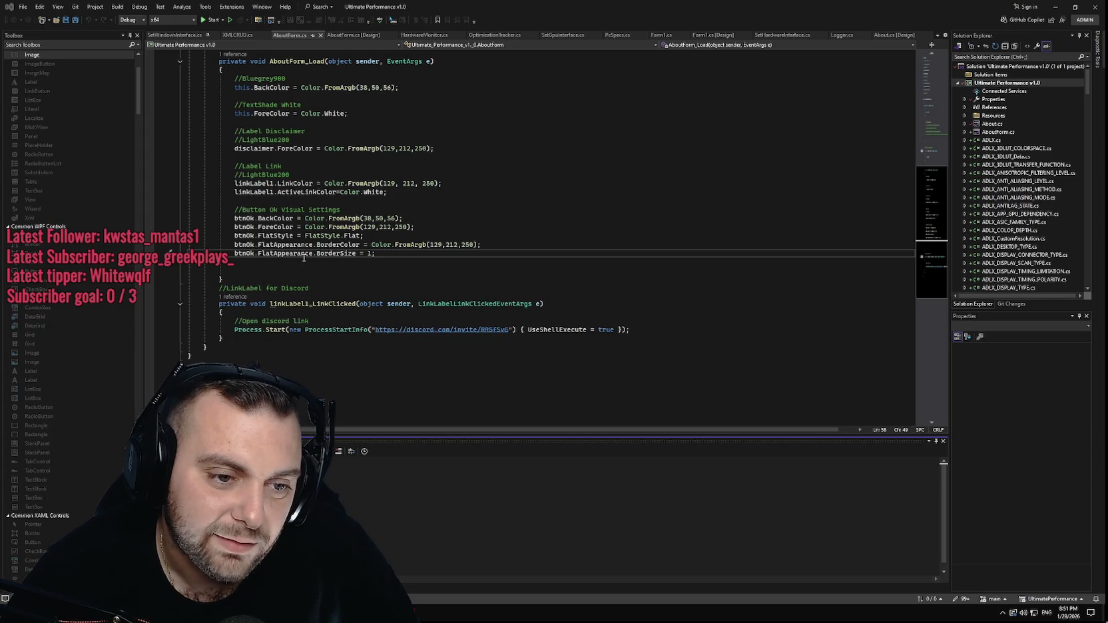
Put the cursor on blank lines 59–60 of AboutForm.cs, then switch to the Xilly pricing page.
{"action": "left_click", "coordinate": [306, 264]}
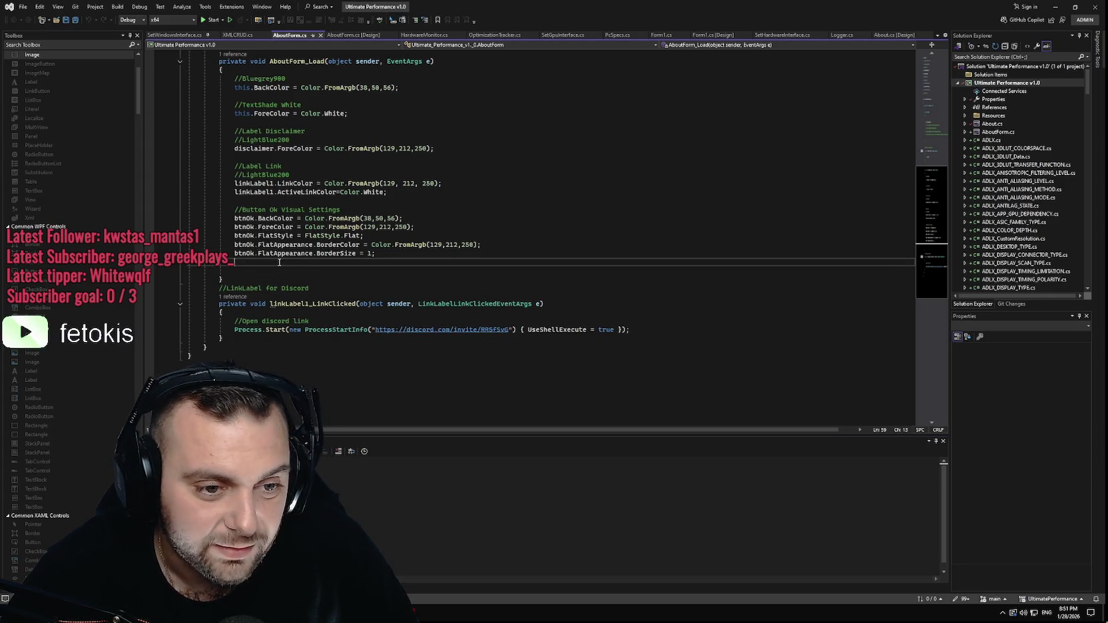
{"action": "left_click", "coordinate": [233, 269]}
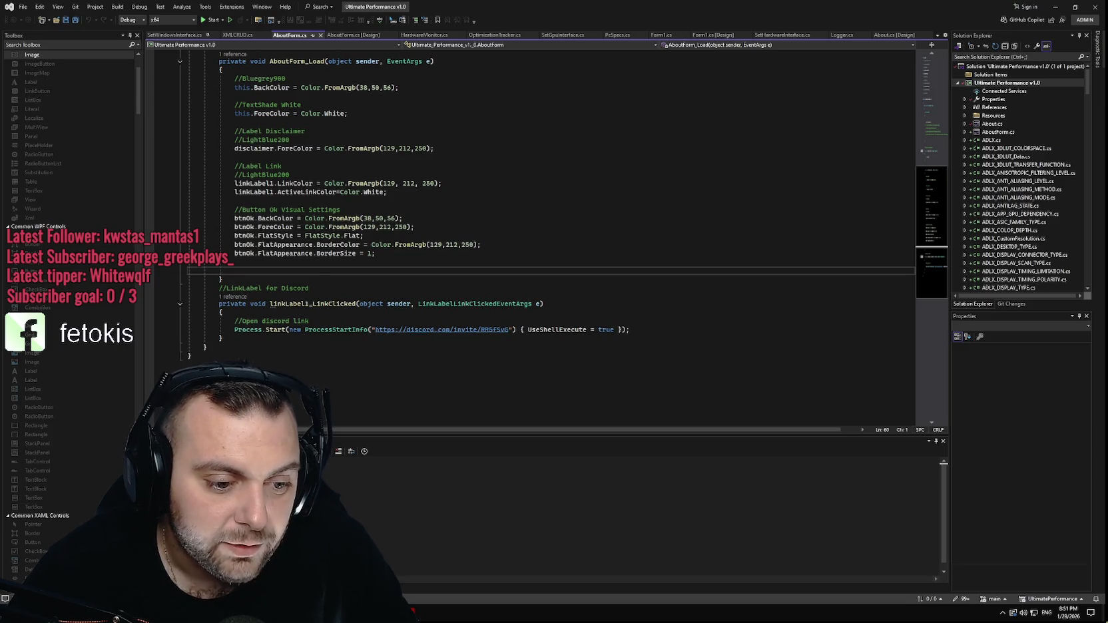
{"action": "key", "text": "alt+Tab"}
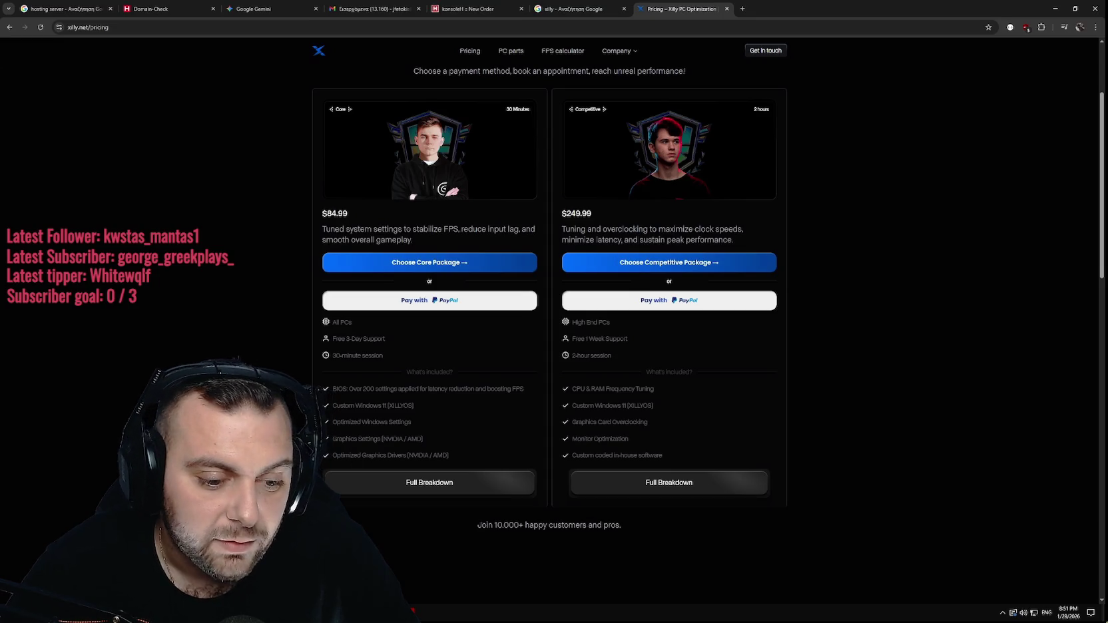
{"action": "key", "text": "alt+Tab"}
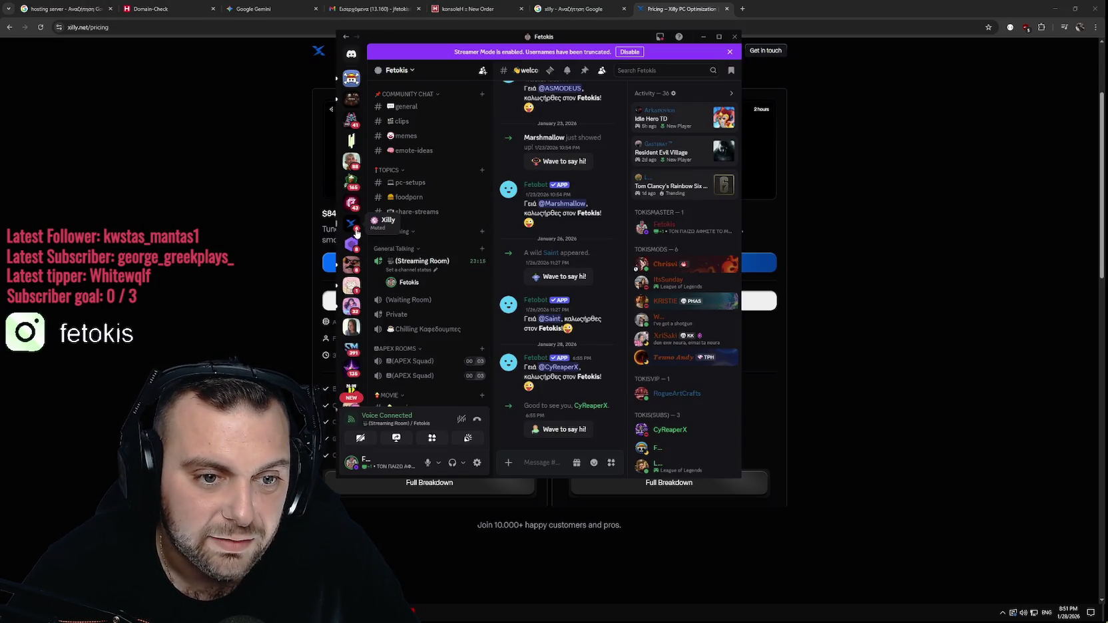
{"action": "scroll", "coordinate": [351, 228], "scroll_direction": "down", "scroll_amount": 3}
{"action": "scroll", "coordinate": [356, 229], "scroll_direction": "down", "scroll_amount": 4}
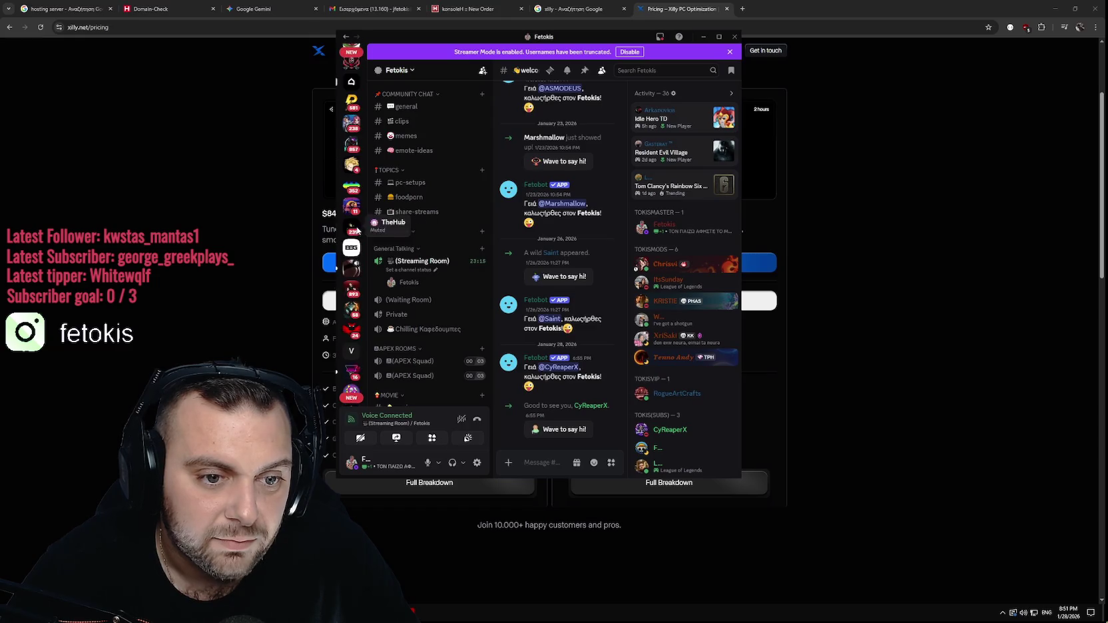
{"action": "left_click", "coordinate": [352, 247]}
{"action": "left_click", "coordinate": [416, 206]}
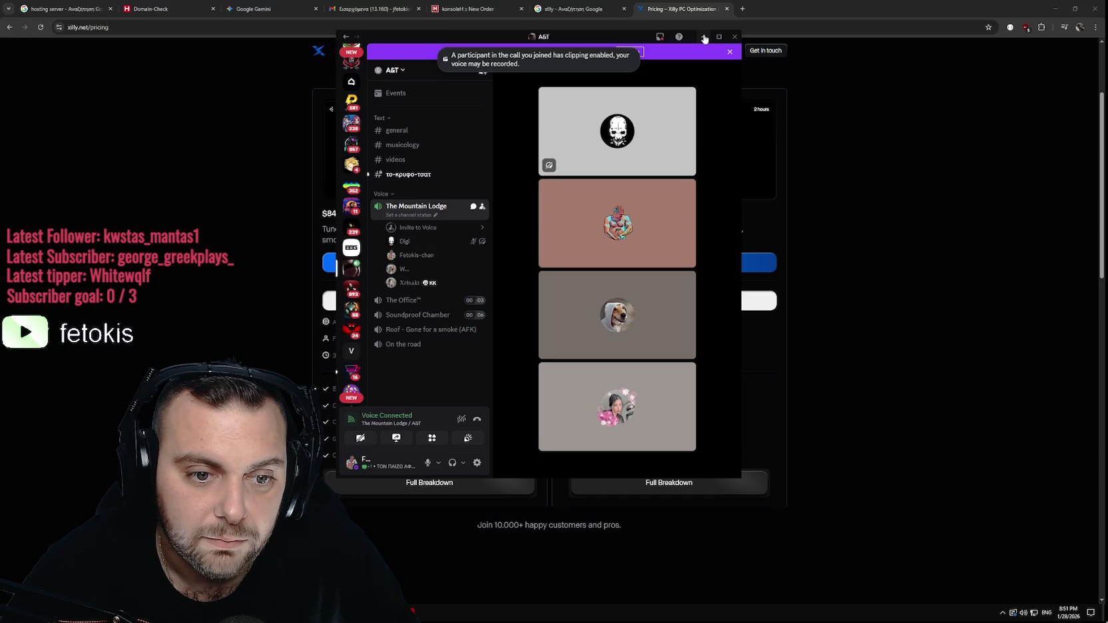
{"action": "left_click", "coordinate": [703, 37]}
{"action": "scroll", "coordinate": [209, 190], "scroll_direction": "down", "scroll_amount": 14}
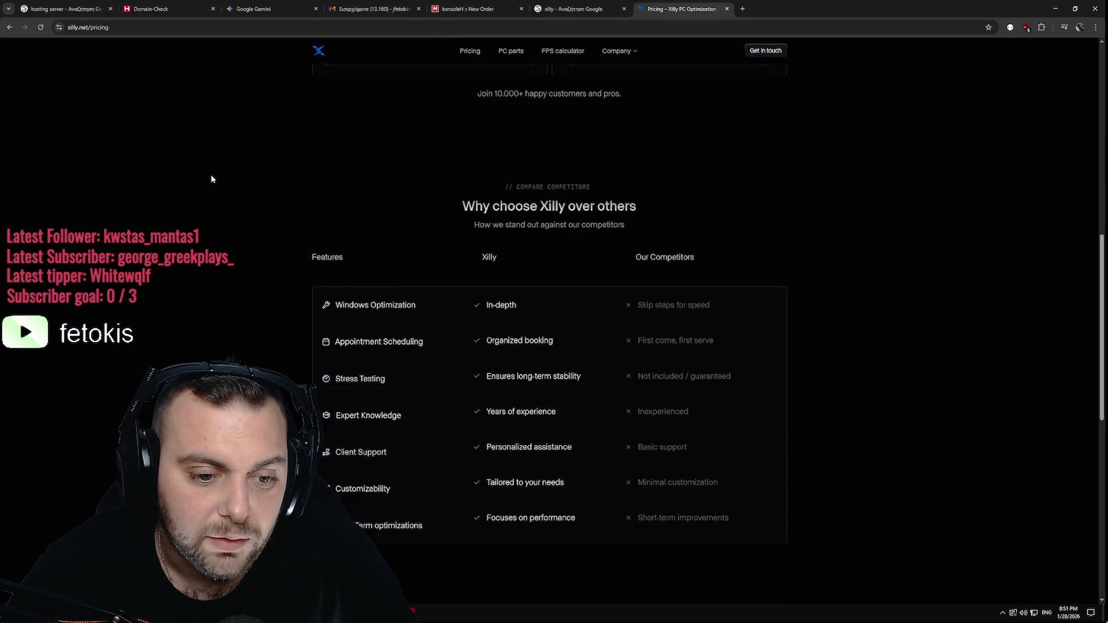
{"action": "scroll", "coordinate": [216, 172], "scroll_direction": "up", "scroll_amount": 15}
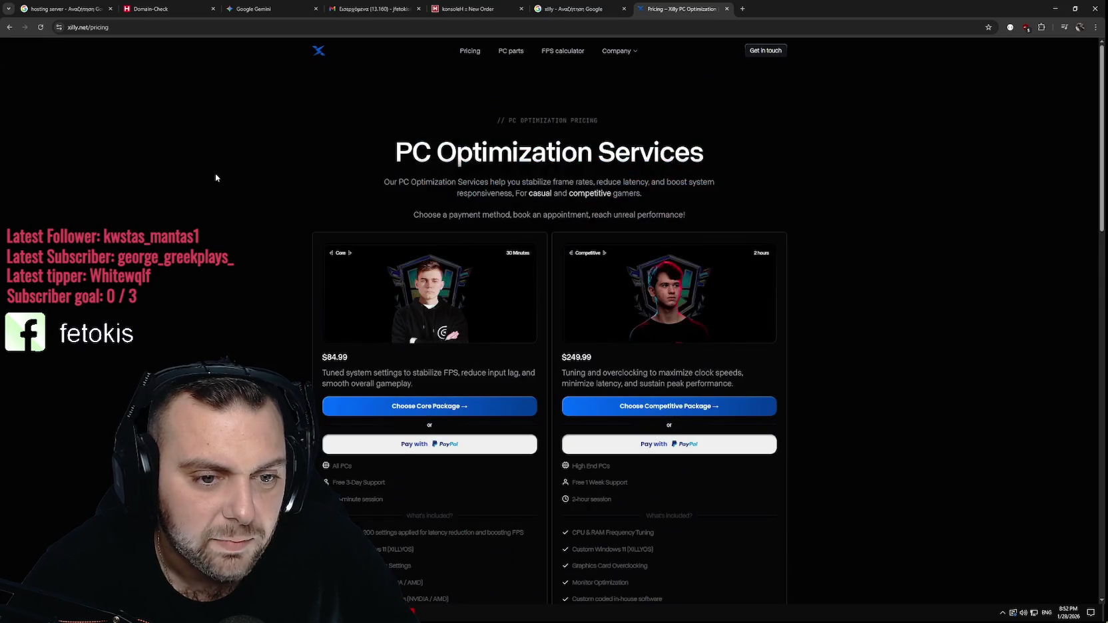
{"action": "scroll", "coordinate": [216, 174], "scroll_direction": "down", "scroll_amount": 3}
{"action": "scroll", "coordinate": [220, 178], "scroll_direction": "up", "scroll_amount": 3}
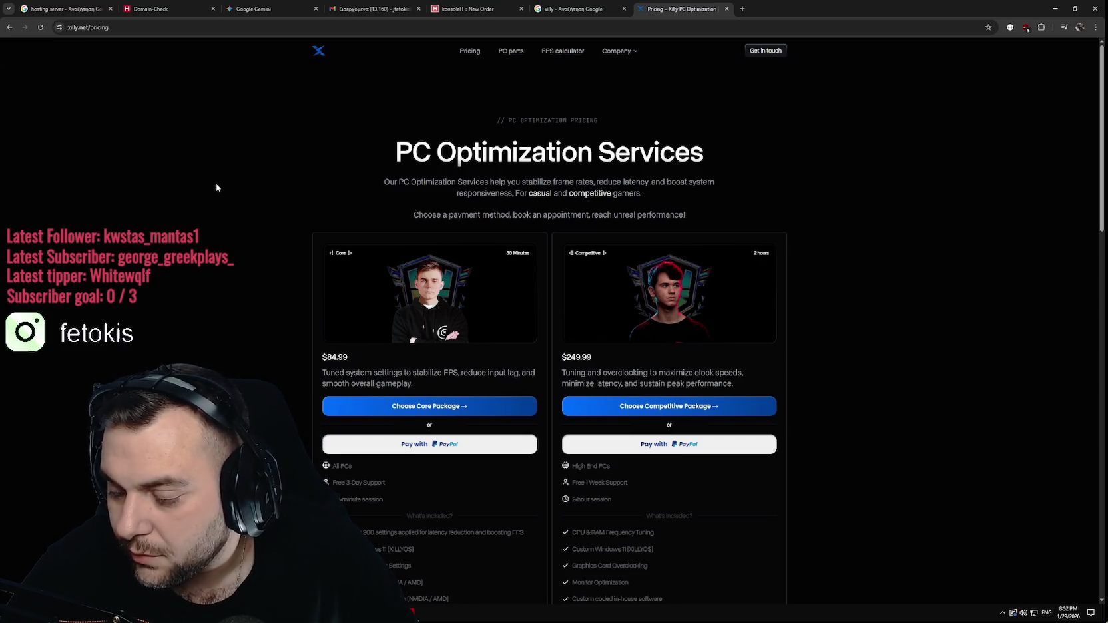
{"action": "scroll", "coordinate": [215, 189], "scroll_direction": "down", "scroll_amount": 4}
{"action": "scroll", "coordinate": [215, 190], "scroll_direction": "up", "scroll_amount": 4}
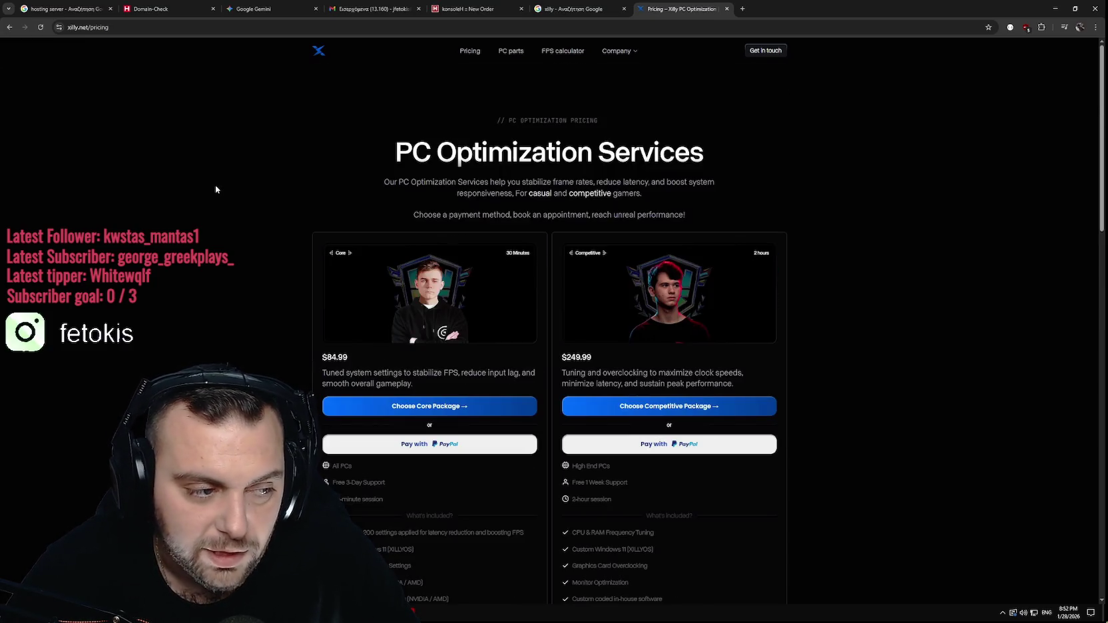
{"action": "scroll", "coordinate": [215, 189], "scroll_direction": "down", "scroll_amount": 4}
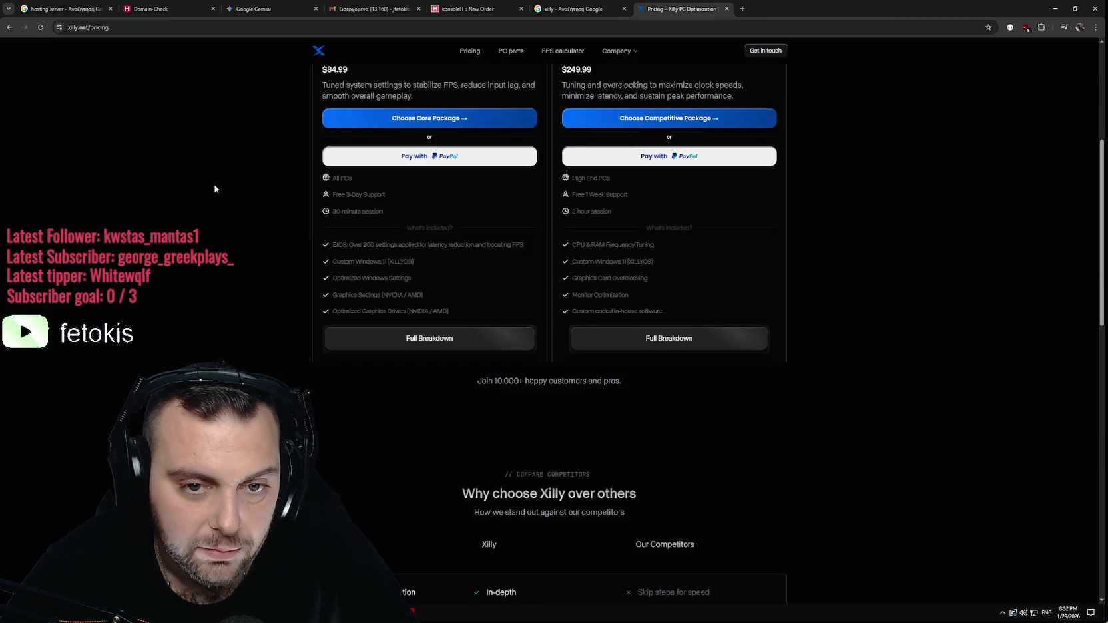
{"action": "scroll", "coordinate": [214, 190], "scroll_direction": "up", "scroll_amount": 4}
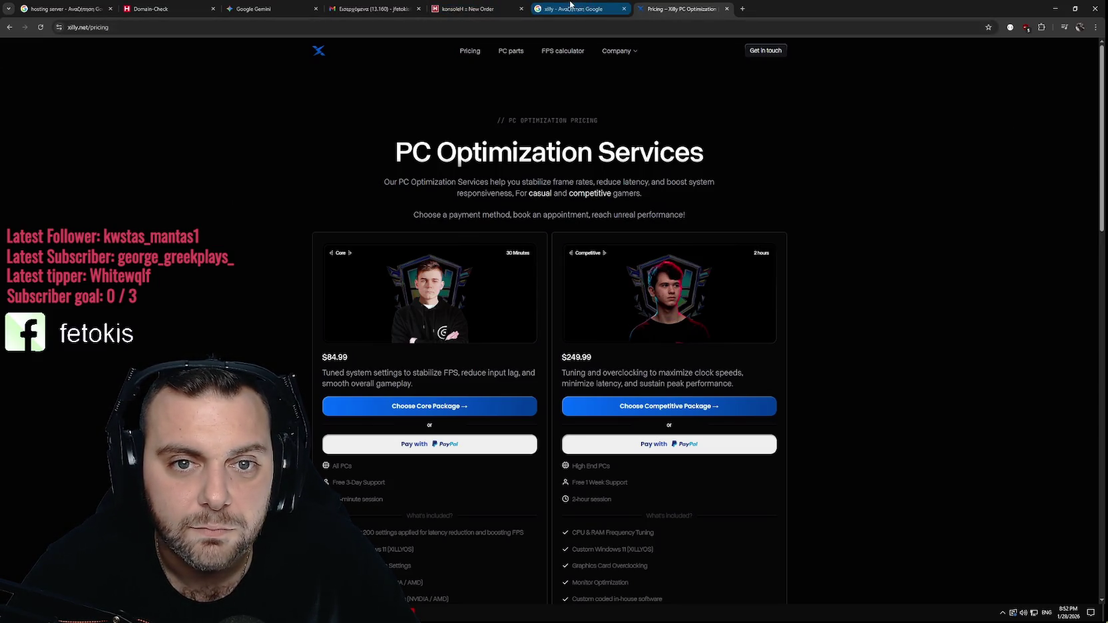
{"action": "left_click", "coordinate": [1055, 8]}
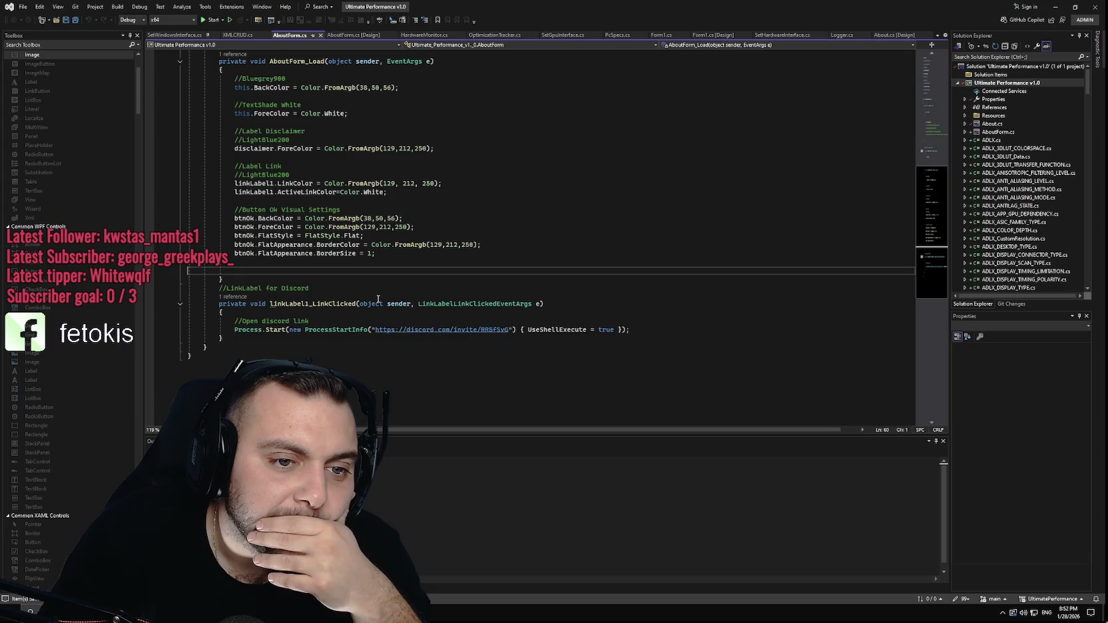
{"action": "mouse_move", "coordinate": [377, 303]}
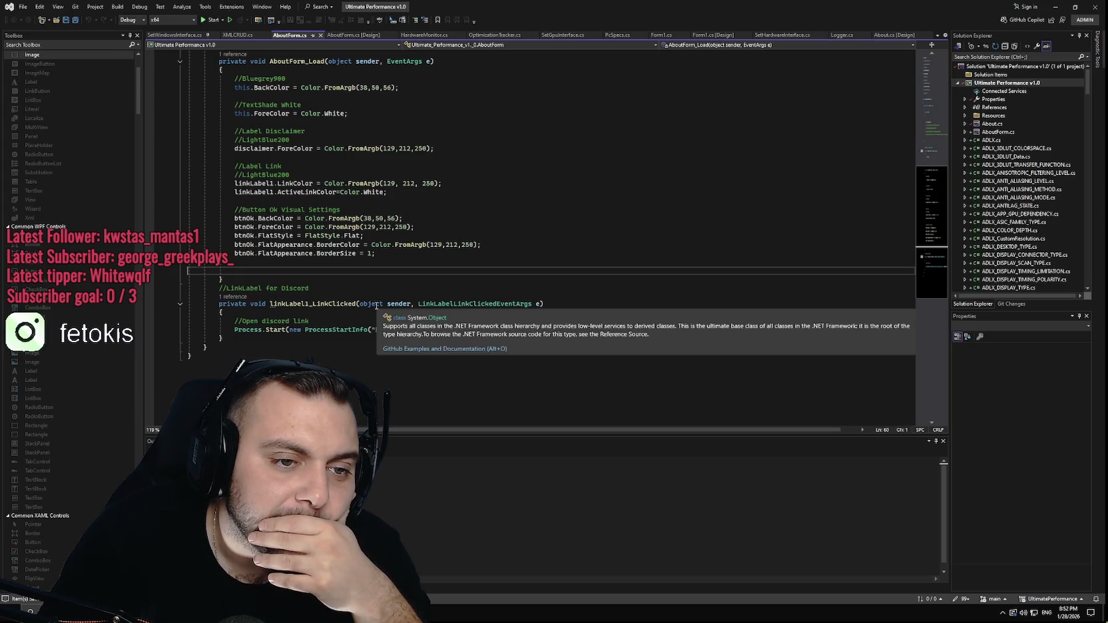
{"action": "left_click", "coordinate": [293, 175]}
{"action": "mouse_move", "coordinate": [303, 192]}
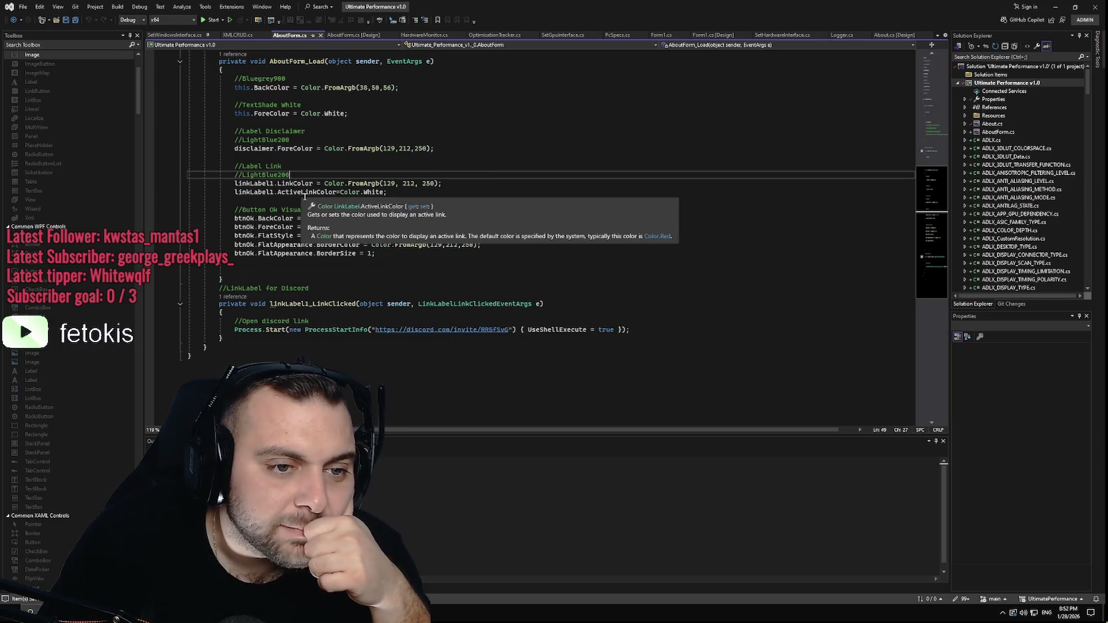
{"action": "left_click", "coordinate": [385, 252]}
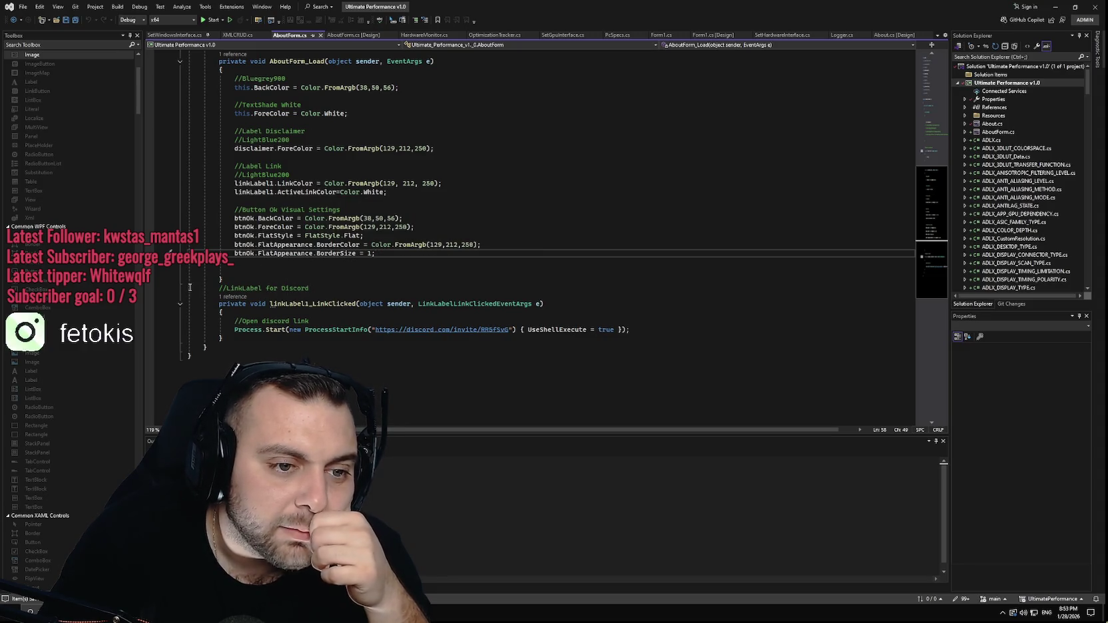
{"action": "scroll", "coordinate": [213, 277], "scroll_direction": "up", "scroll_amount": 5}
{"action": "scroll", "coordinate": [220, 278], "scroll_direction": "down", "scroll_amount": 4}
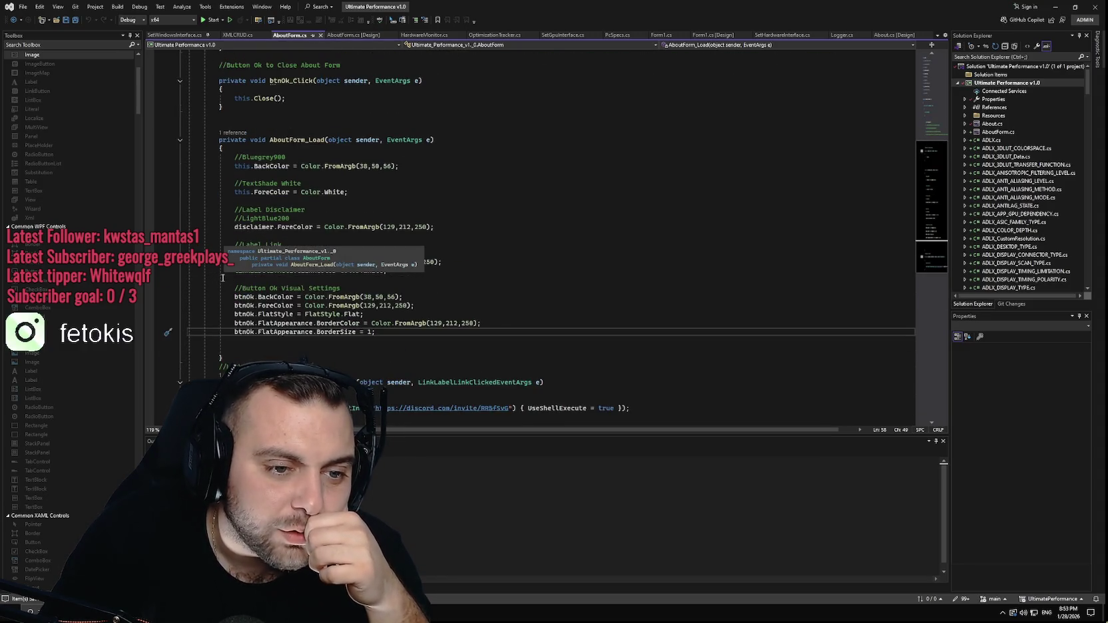
{"action": "scroll", "coordinate": [222, 279], "scroll_direction": "down", "scroll_amount": 1}
{"action": "scroll", "coordinate": [224, 279], "scroll_direction": "up", "scroll_amount": 7}
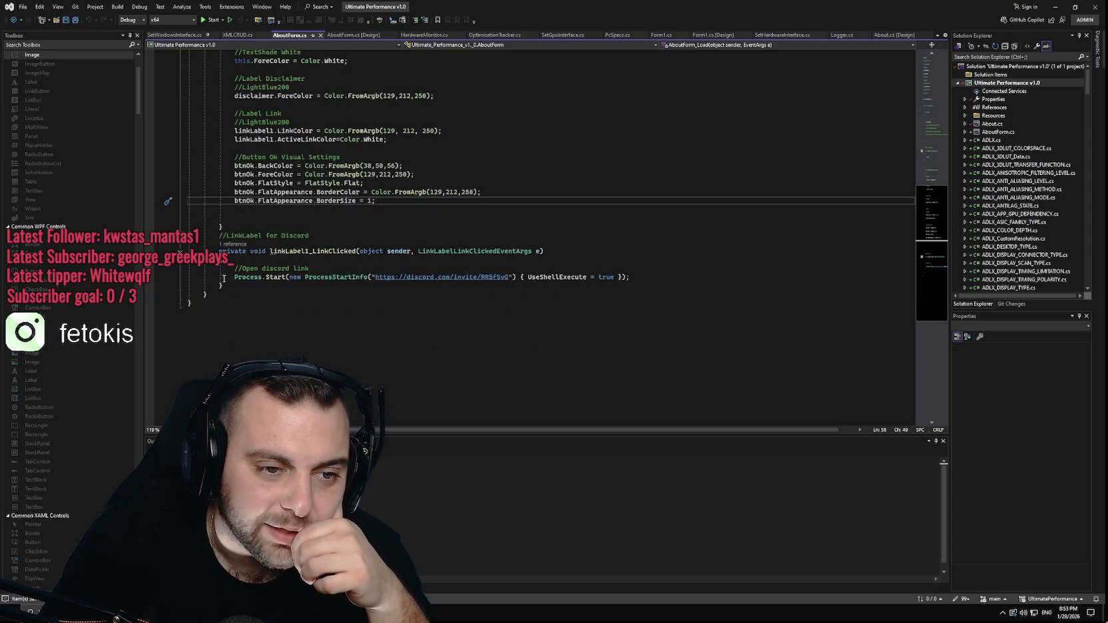
{"action": "scroll", "coordinate": [225, 275], "scroll_direction": "up", "scroll_amount": 2}
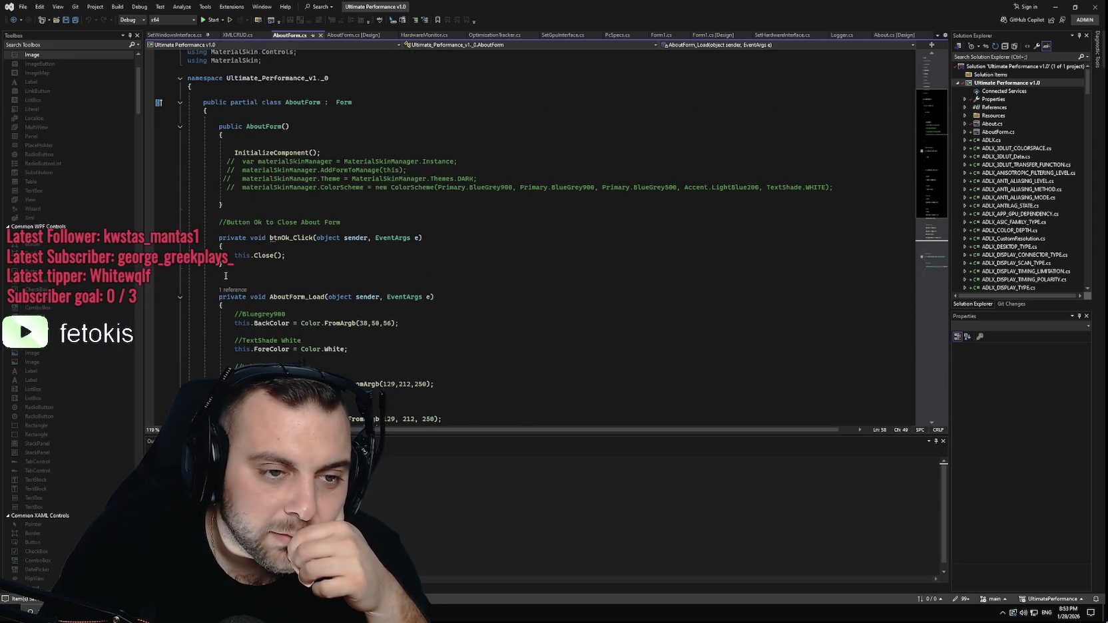
{"action": "scroll", "coordinate": [226, 276], "scroll_direction": "down", "scroll_amount": 9}
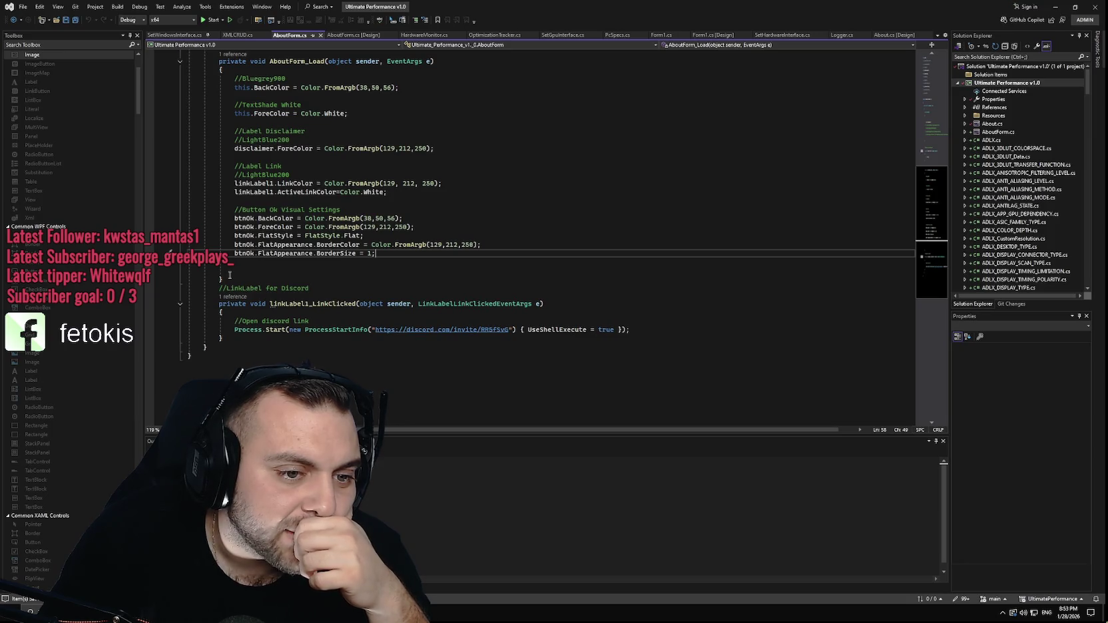
{"action": "left_click", "coordinate": [235, 269]}
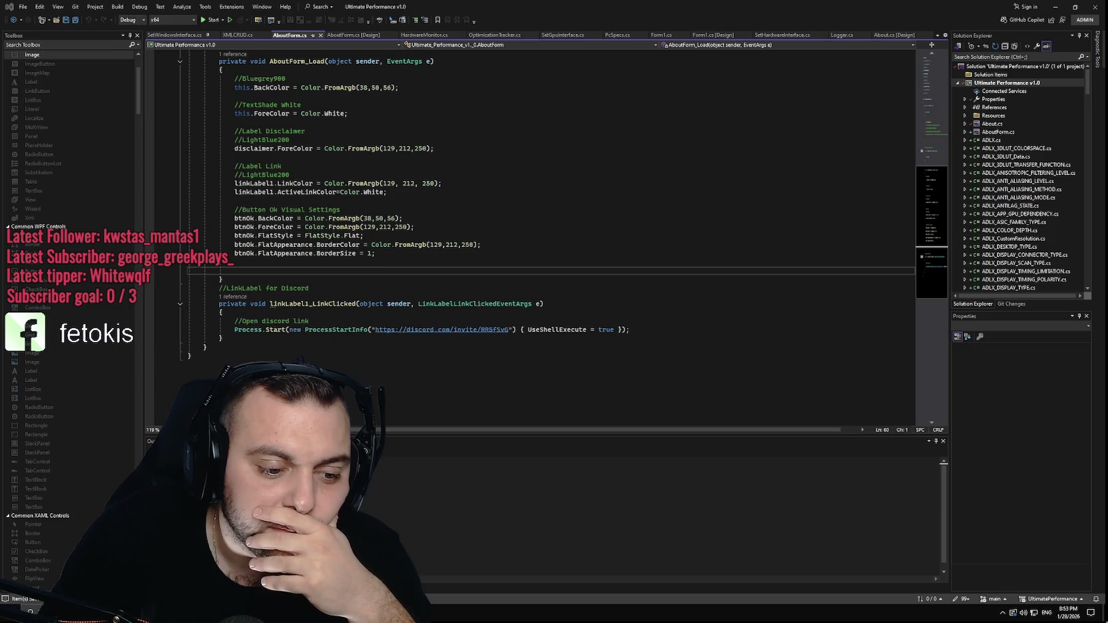
{"action": "key", "text": "alt+Tab"}
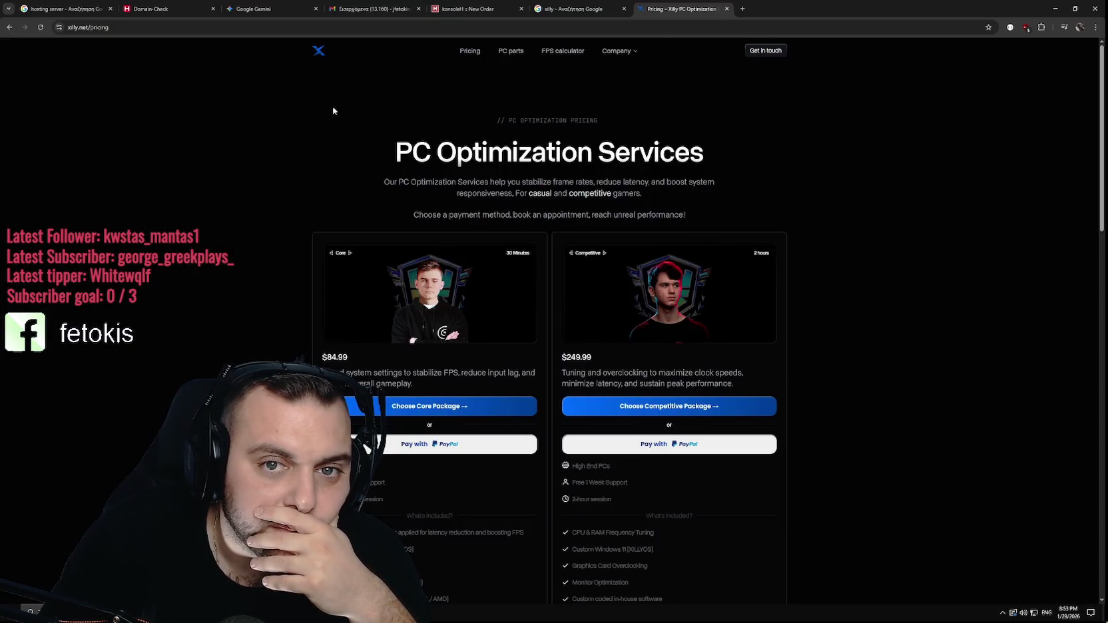
In a new tab, paste-and-search 'Obfuscar', then open the obfuscar GitHub result.
{"action": "key", "text": "ctrl+t"}
{"action": "right_click", "coordinate": [733, 27]}
{"action": "left_click", "coordinate": [768, 110]}
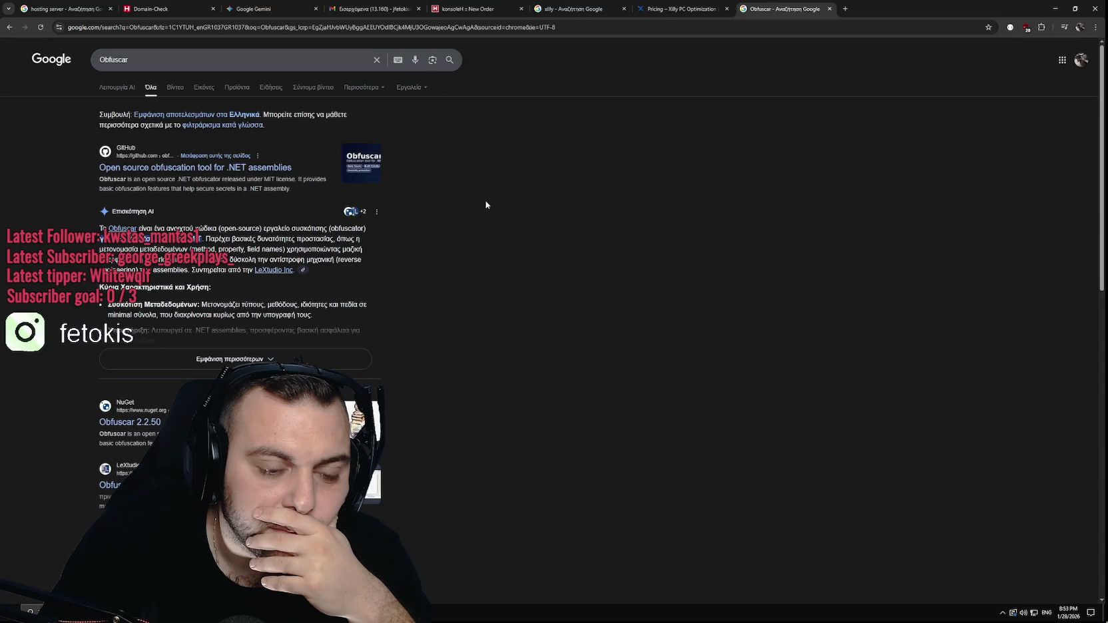
{"action": "left_click", "coordinate": [170, 168]}
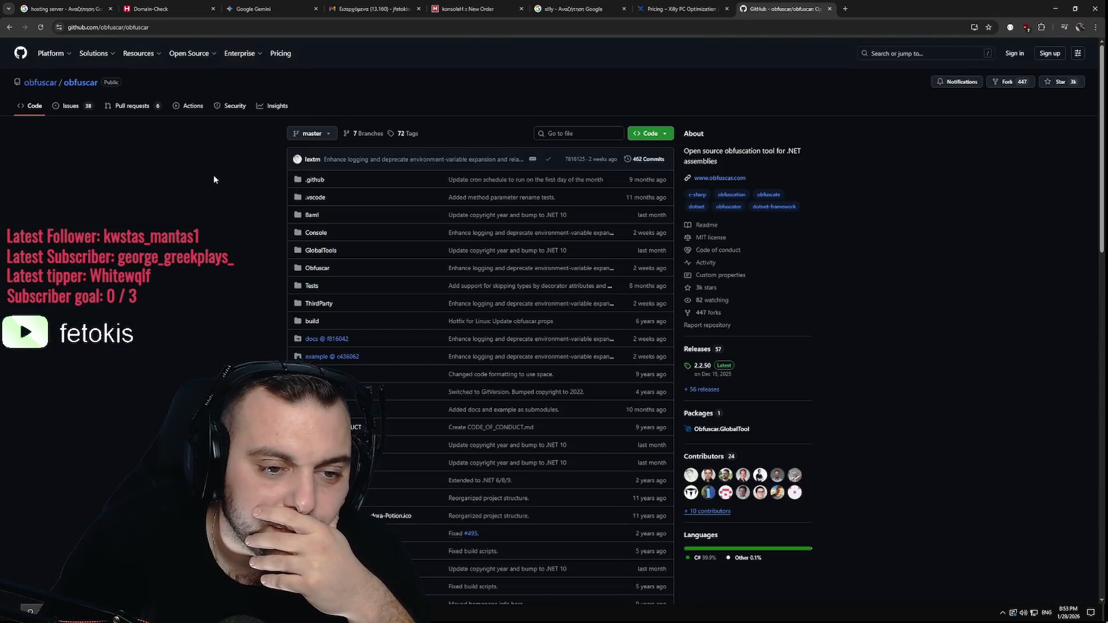
Scroll through the obfuscar README down to its Get Started section.
{"action": "scroll", "coordinate": [214, 179], "scroll_direction": "down", "scroll_amount": 8}
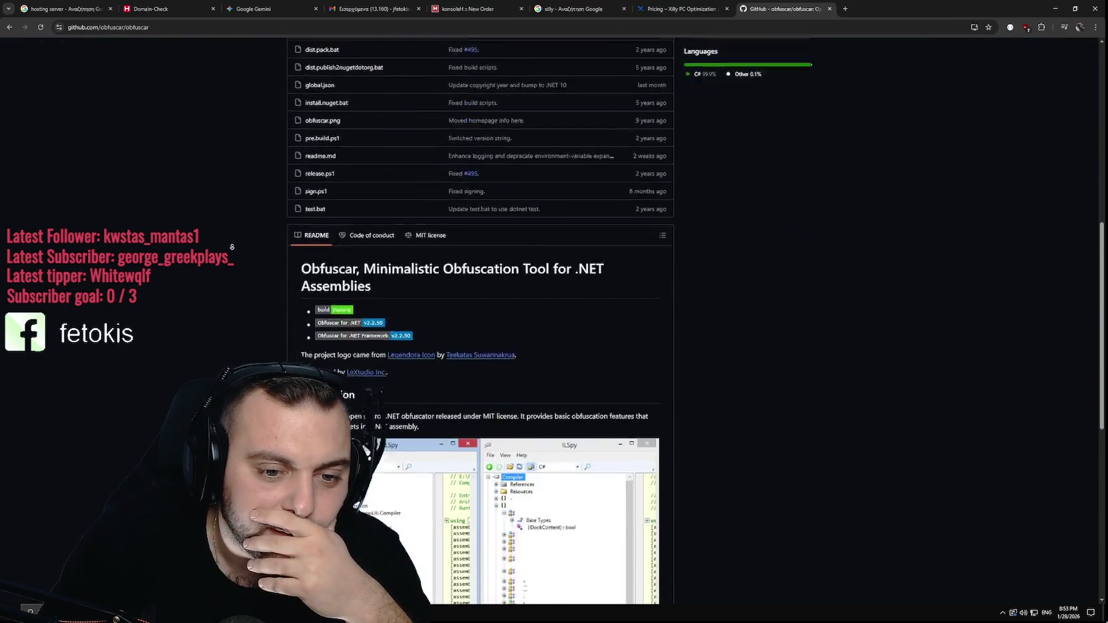
{"action": "scroll", "coordinate": [234, 241], "scroll_direction": "down", "scroll_amount": 2}
{"action": "scroll", "coordinate": [214, 222], "scroll_direction": "down", "scroll_amount": 1}
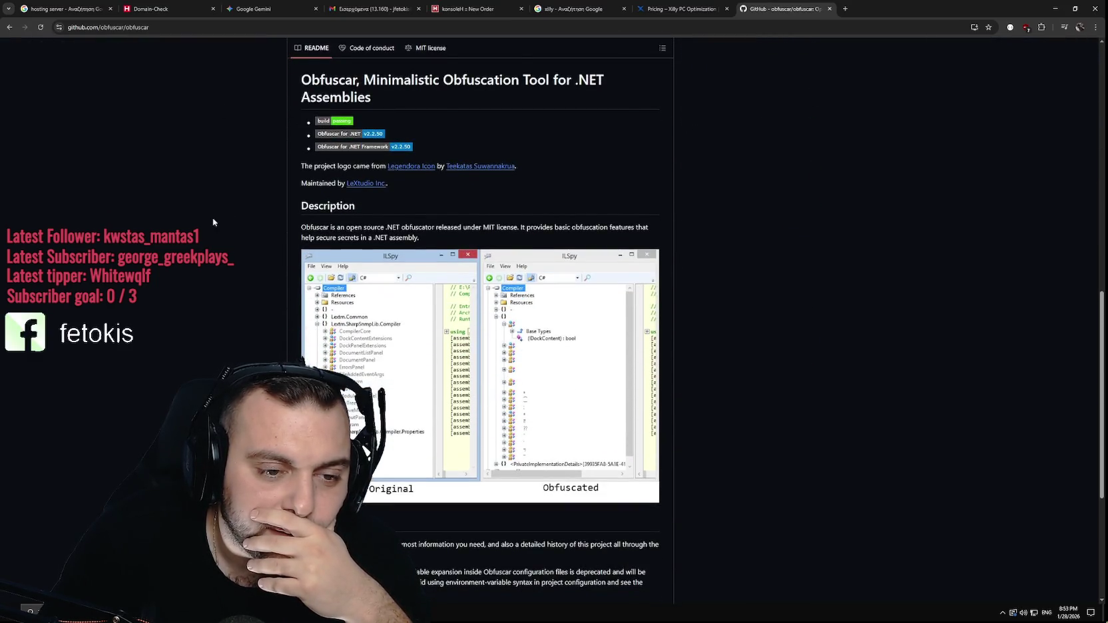
{"action": "scroll", "coordinate": [213, 223], "scroll_direction": "up", "scroll_amount": 2}
{"action": "scroll", "coordinate": [213, 223], "scroll_direction": "down", "scroll_amount": 2}
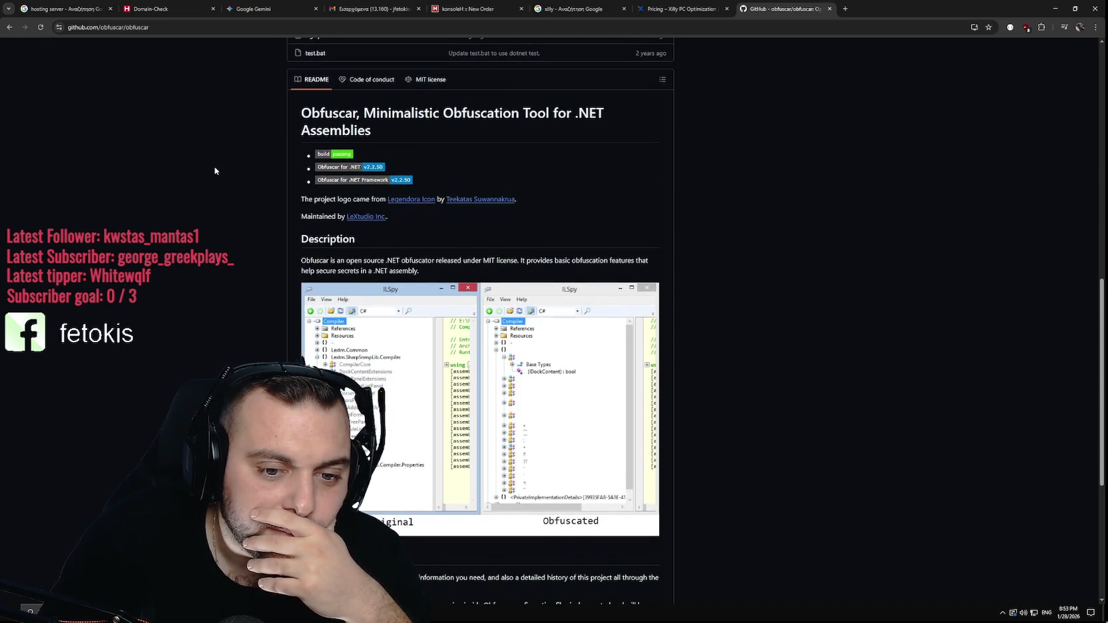
{"action": "scroll", "coordinate": [214, 170], "scroll_direction": "down", "scroll_amount": 2}
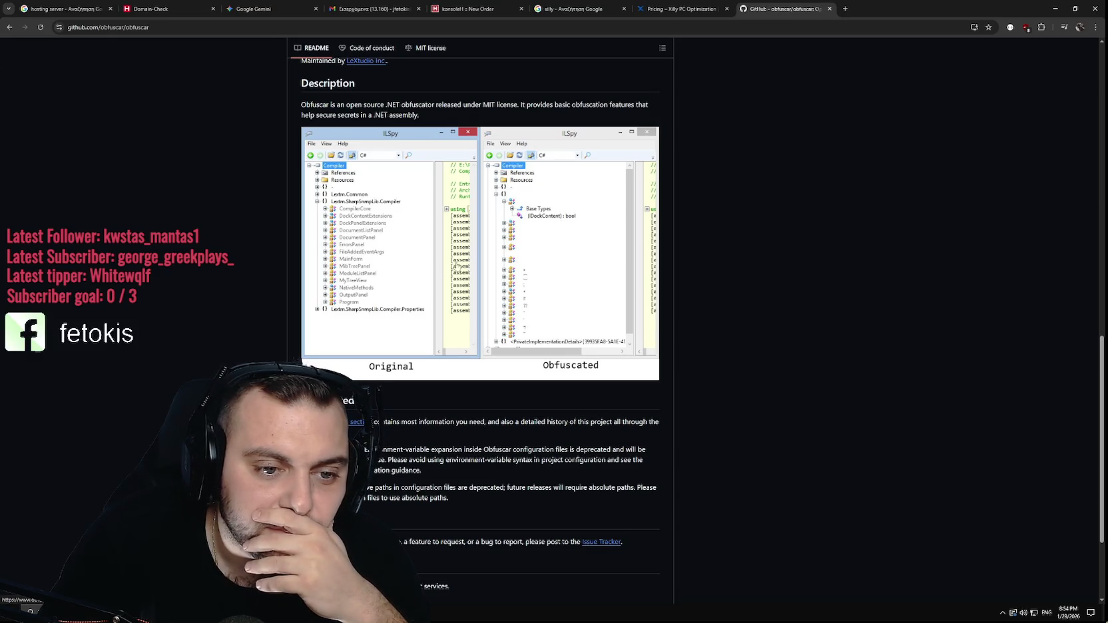
{"action": "scroll", "coordinate": [198, 272], "scroll_direction": "down", "scroll_amount": 2}
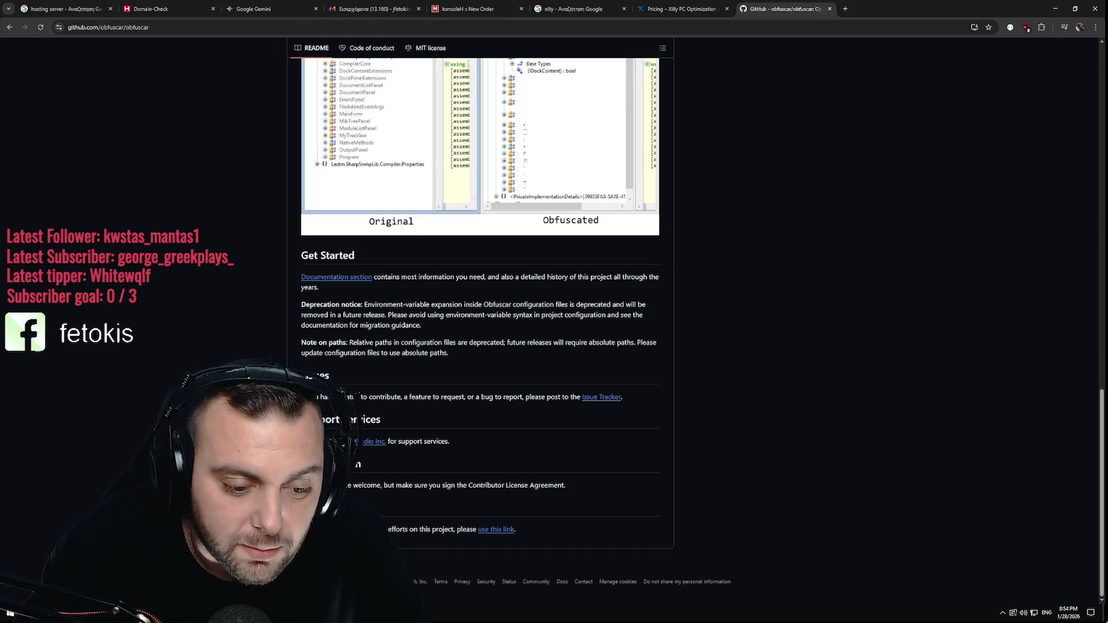
{"action": "key", "text": "alt+Tab"}
Pause the playing Spotify song and bring up the Xilly Pricing tab in Chrome.
{"action": "left_click", "coordinate": [524, 419]}
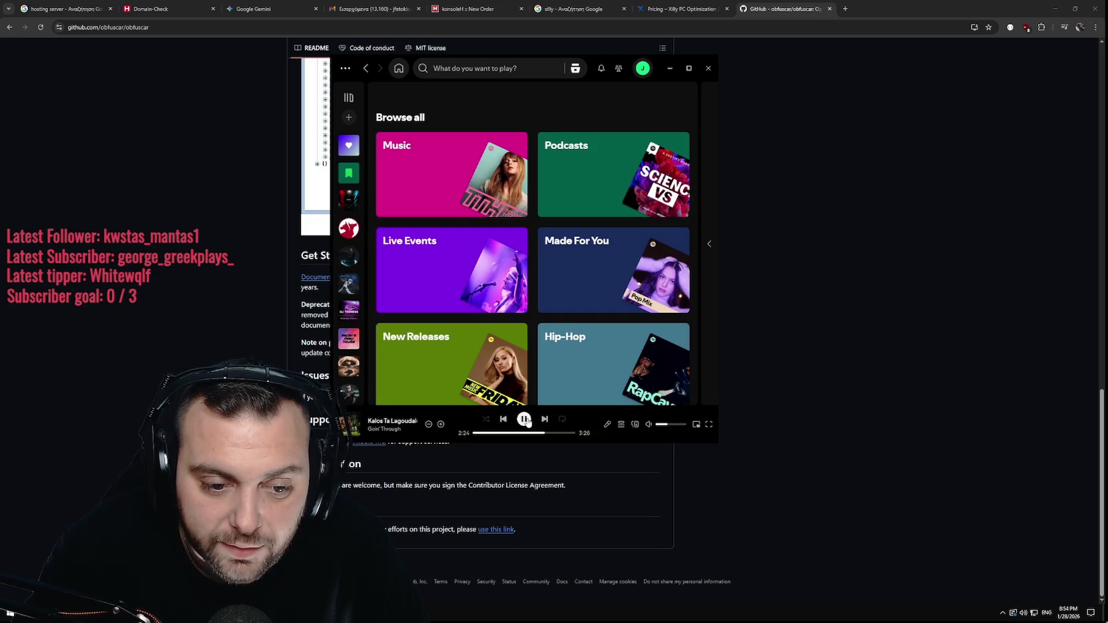
{"action": "key", "text": "alt+Tab"}
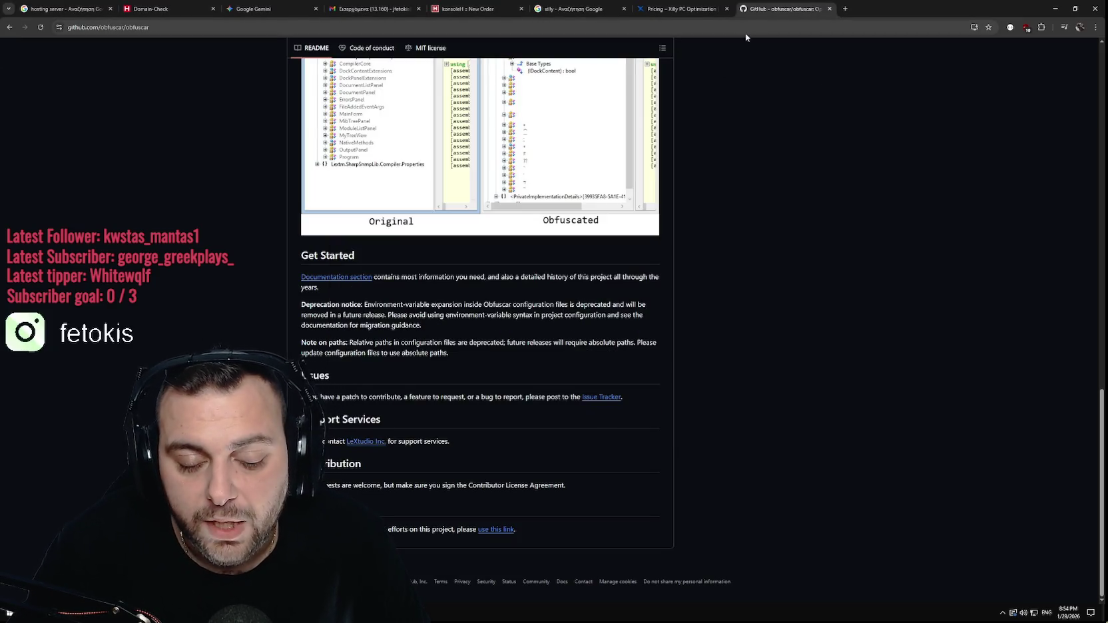
{"action": "left_click", "coordinate": [679, 9]}
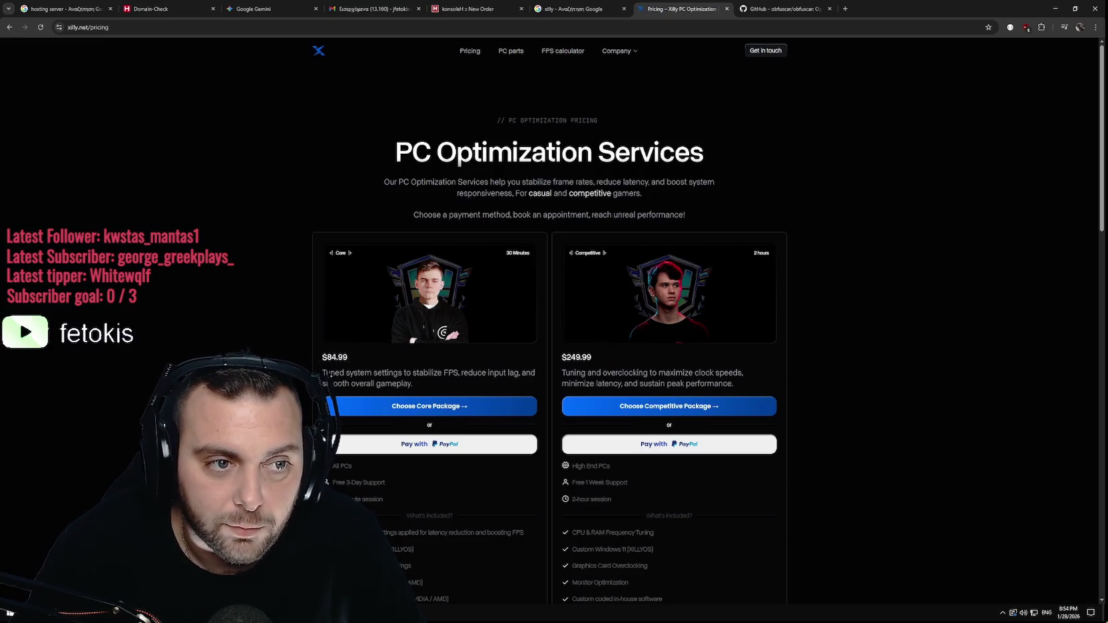
Go Live in the Discord call sharing Entire Screen 1, then minimize Discord.
{"action": "key", "text": "alt+Tab"}
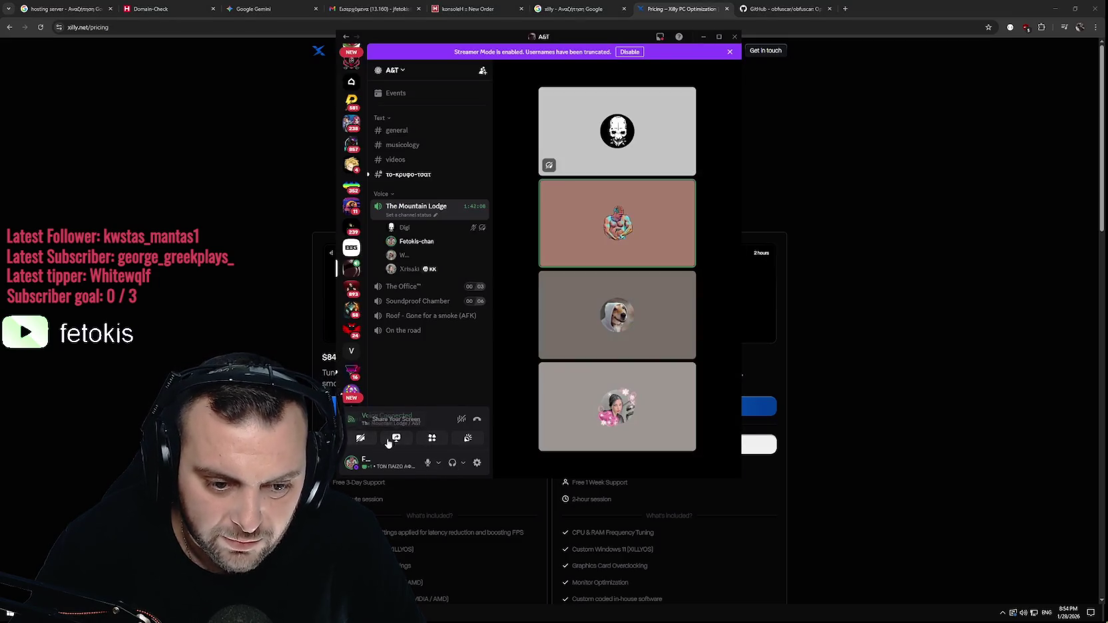
{"action": "left_click", "coordinate": [396, 438]}
{"action": "left_click", "coordinate": [542, 112]}
{"action": "left_click", "coordinate": [459, 178]}
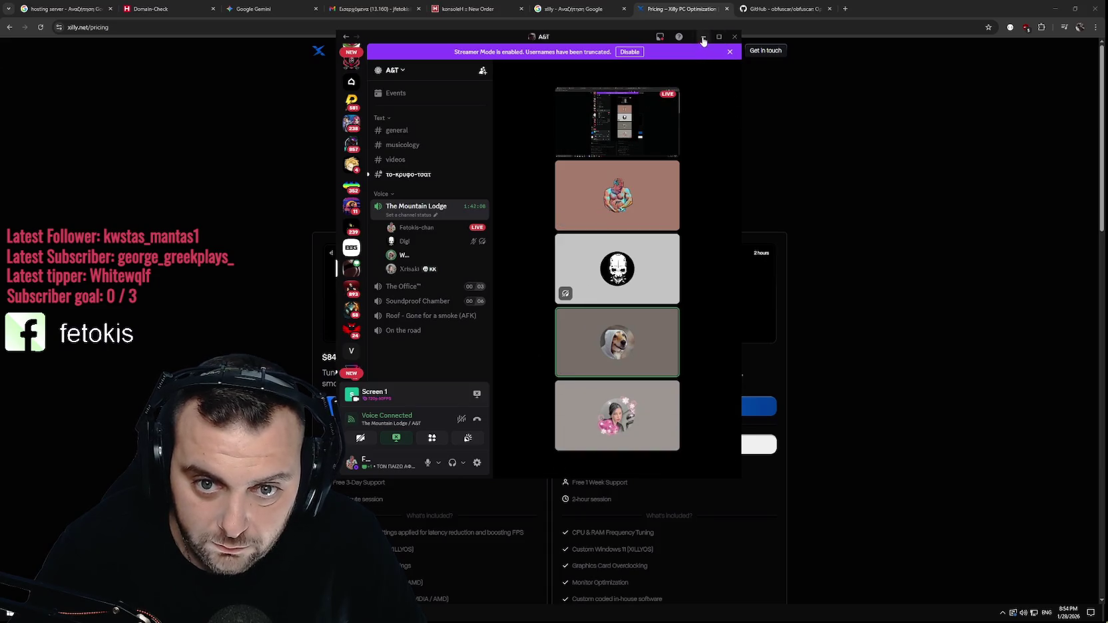
{"action": "left_click", "coordinate": [703, 36]}
{"action": "scroll", "coordinate": [186, 203], "scroll_direction": "down", "scroll_amount": 1}
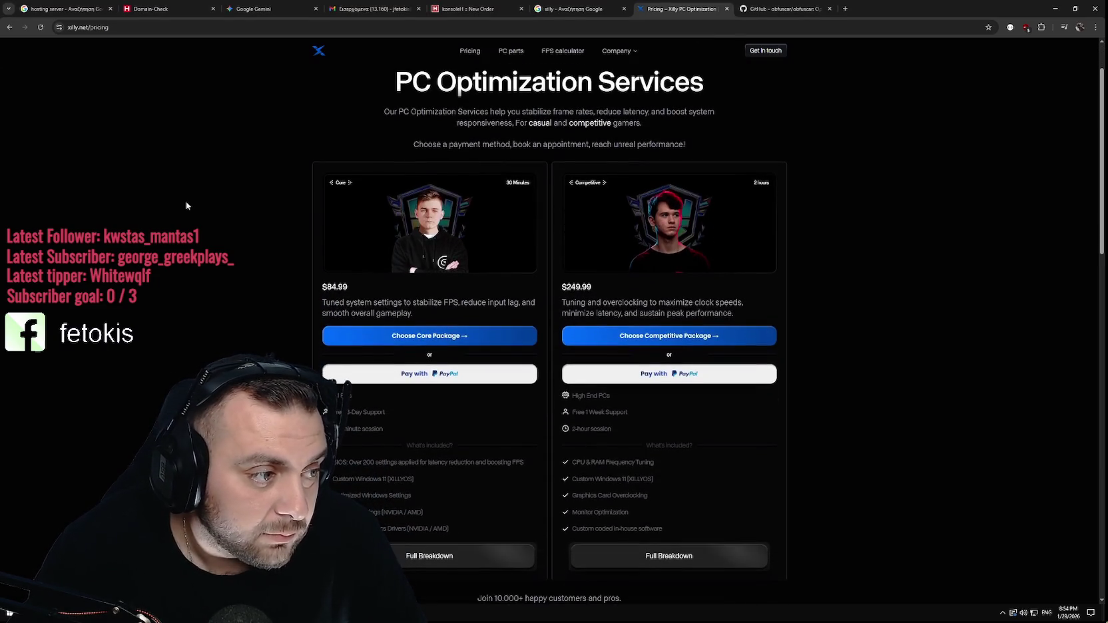
Scroll through the Xilly pricing cards, competitor comparison and FAQ, then back up.
{"action": "scroll", "coordinate": [186, 205], "scroll_direction": "down", "scroll_amount": 1}
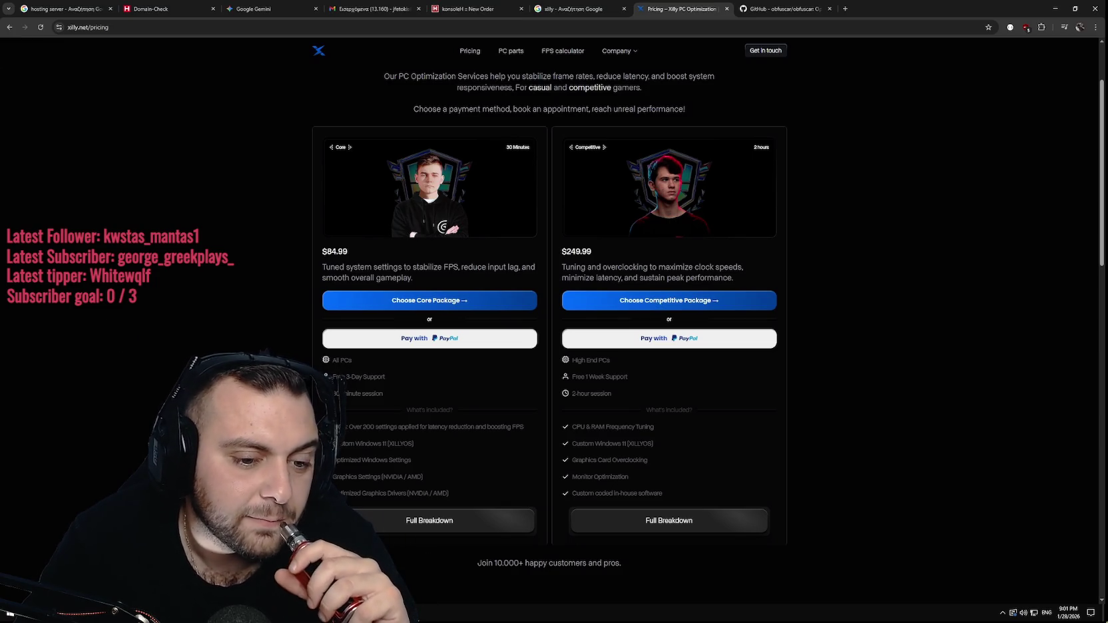
{"action": "scroll", "coordinate": [554, 320], "scroll_direction": "down", "scroll_amount": 4}
{"action": "scroll", "coordinate": [554, 319], "scroll_direction": "up", "scroll_amount": 6}
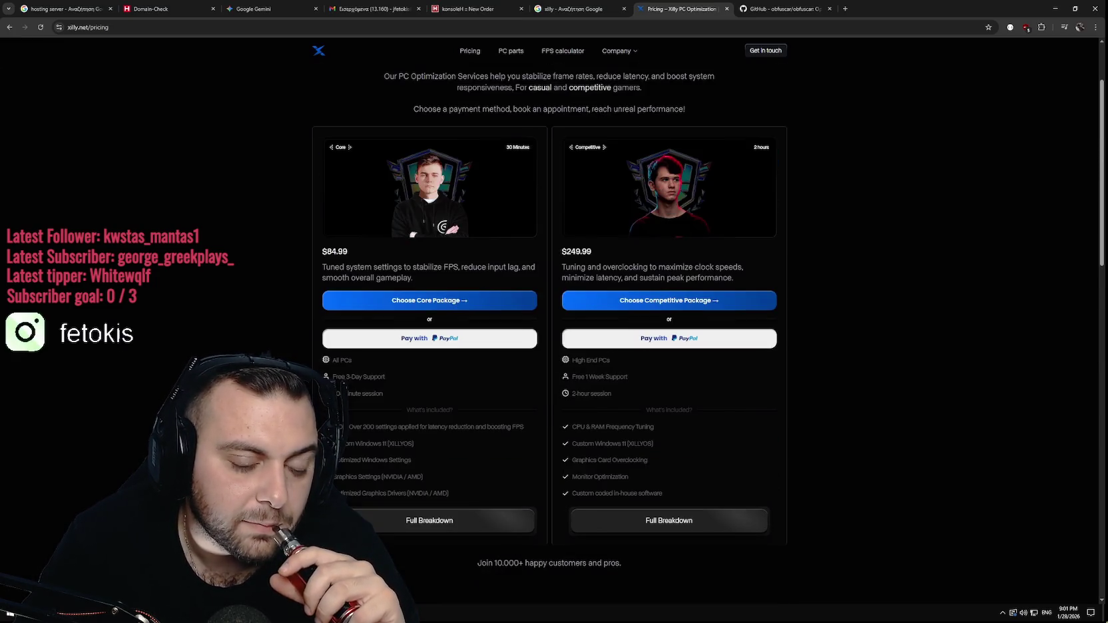
{"action": "scroll", "coordinate": [554, 320], "scroll_direction": "down", "scroll_amount": 4}
{"action": "scroll", "coordinate": [554, 319], "scroll_direction": "up", "scroll_amount": 2}
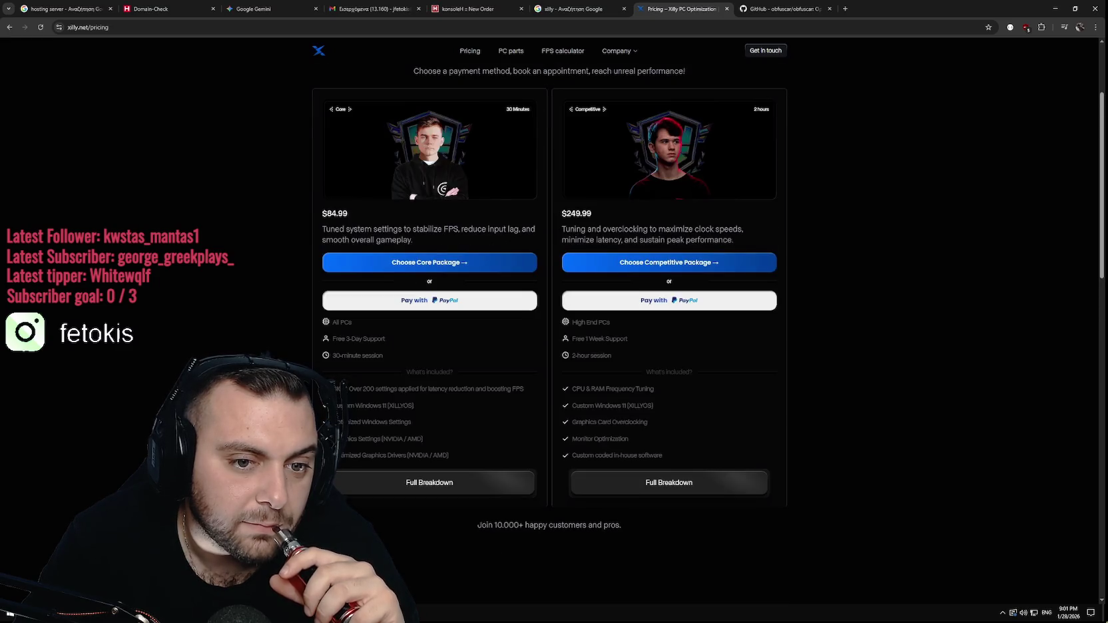
{"action": "scroll", "coordinate": [554, 319], "scroll_direction": "up", "scroll_amount": 1}
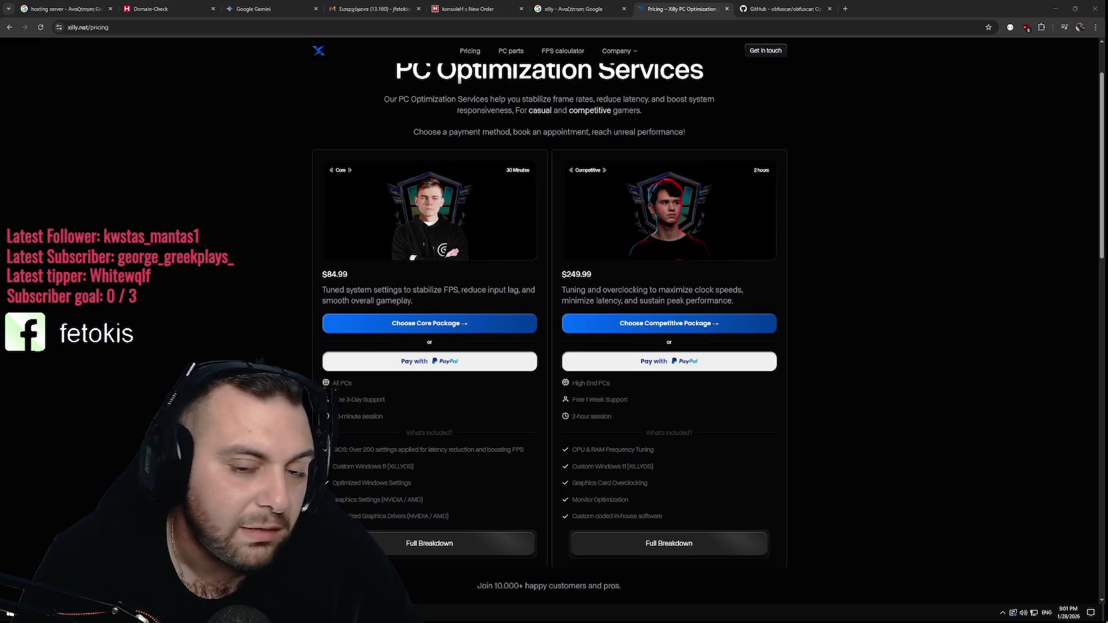
Refocus Chrome and review the $84.99 Core and $249.99 Competitive package cards again.
{"action": "left_click", "coordinate": [982, 393]}
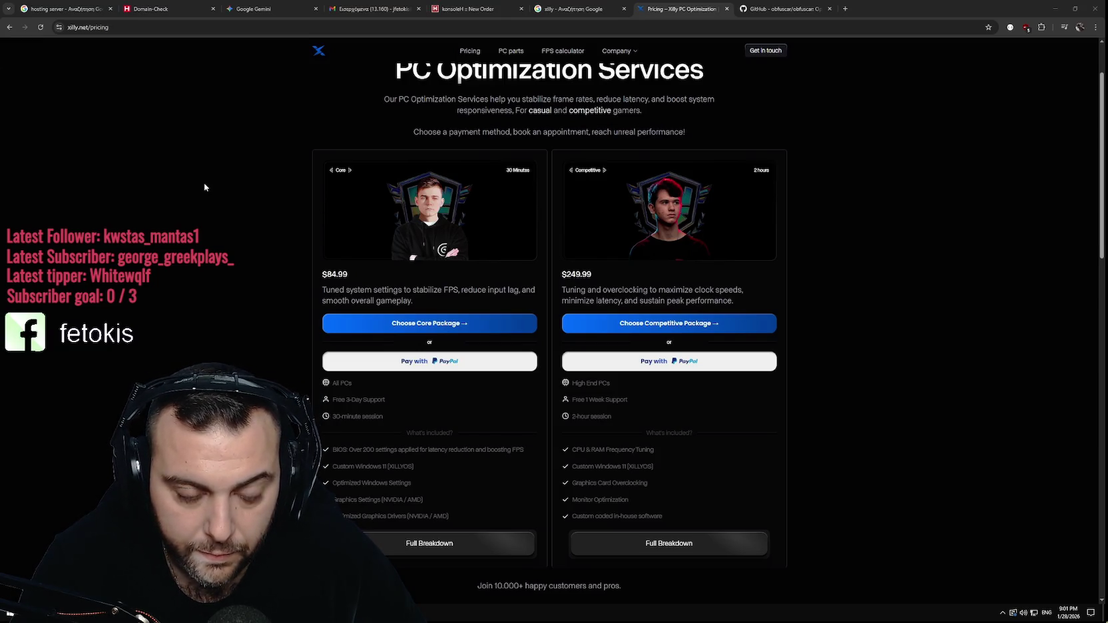
{"action": "scroll", "coordinate": [217, 223], "scroll_direction": "down", "scroll_amount": 1}
{"action": "scroll", "coordinate": [218, 223], "scroll_direction": "down", "scroll_amount": 9}
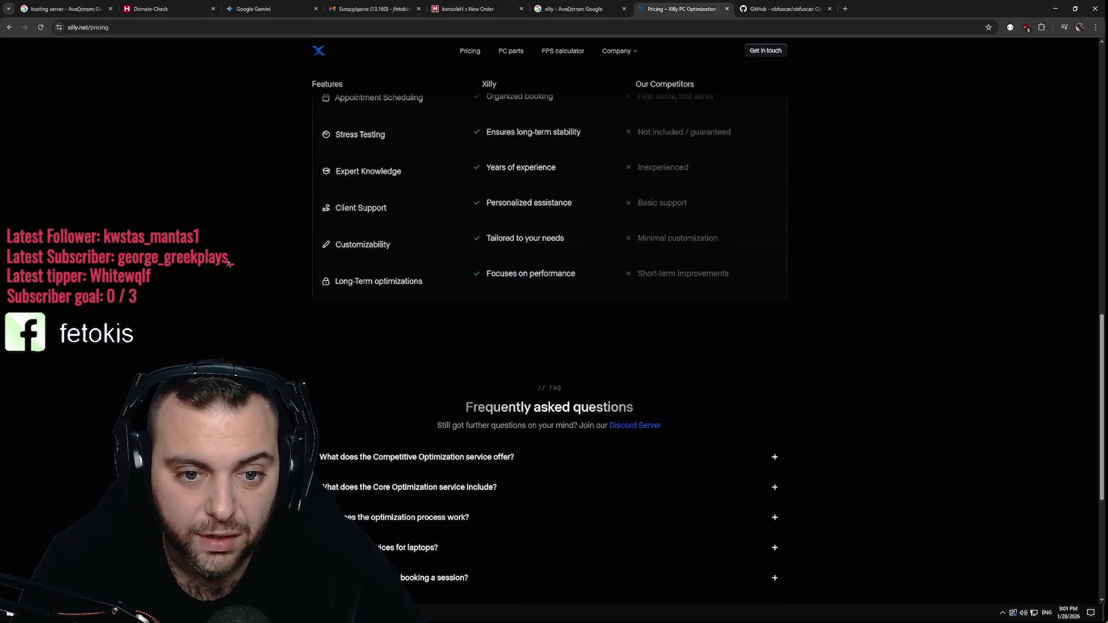
{"action": "scroll", "coordinate": [232, 212], "scroll_direction": "up", "scroll_amount": 10}
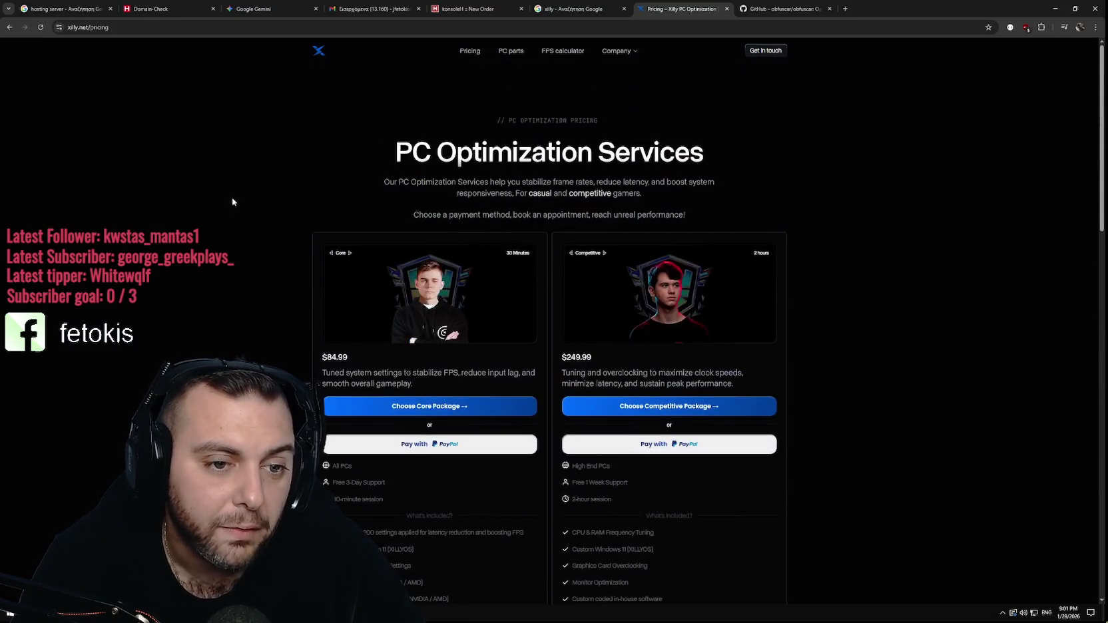
{"action": "scroll", "coordinate": [228, 255], "scroll_direction": "down", "scroll_amount": 5}
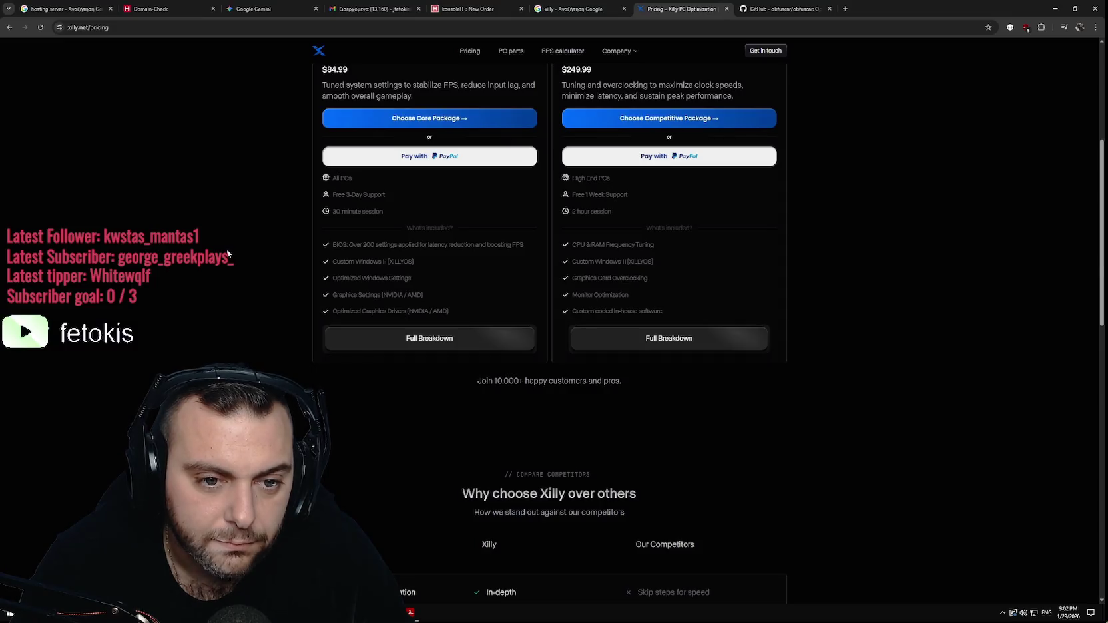
{"action": "scroll", "coordinate": [227, 253], "scroll_direction": "up", "scroll_amount": 5}
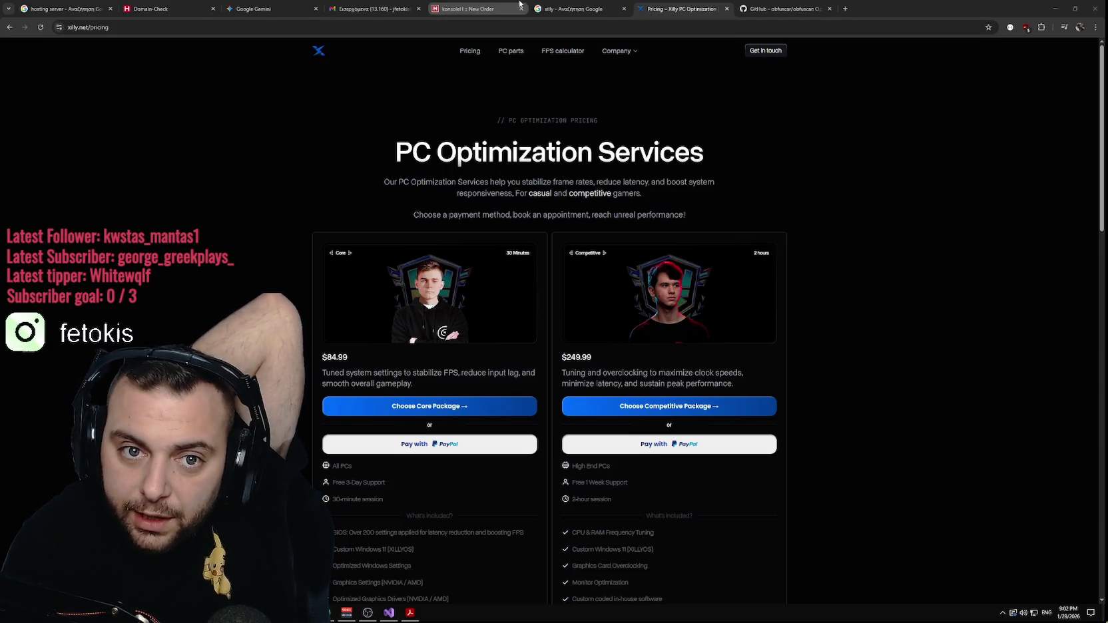
Submit the fetokis.com order form with custom DNS servers left switched off.
{"action": "left_click", "coordinate": [476, 9]}
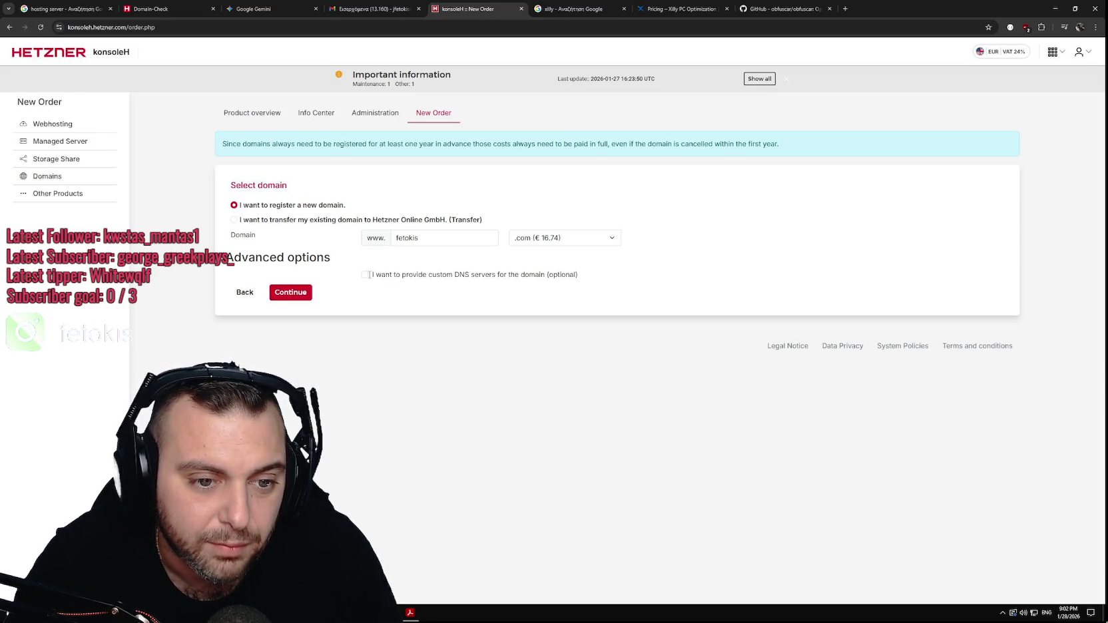
{"action": "left_click", "coordinate": [366, 276]}
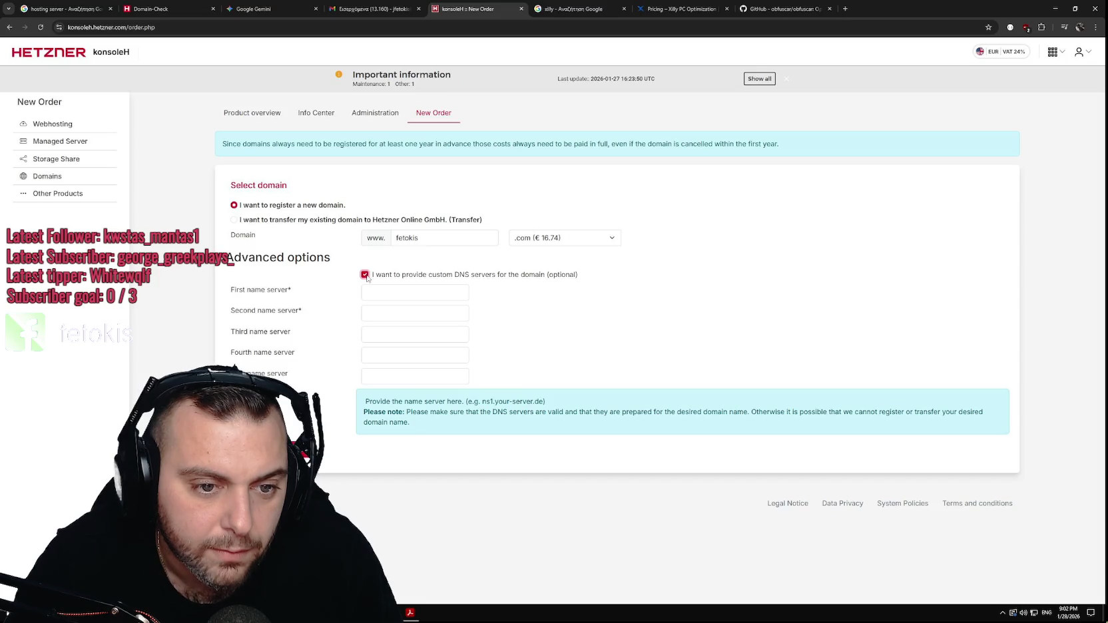
{"action": "left_click", "coordinate": [365, 276]}
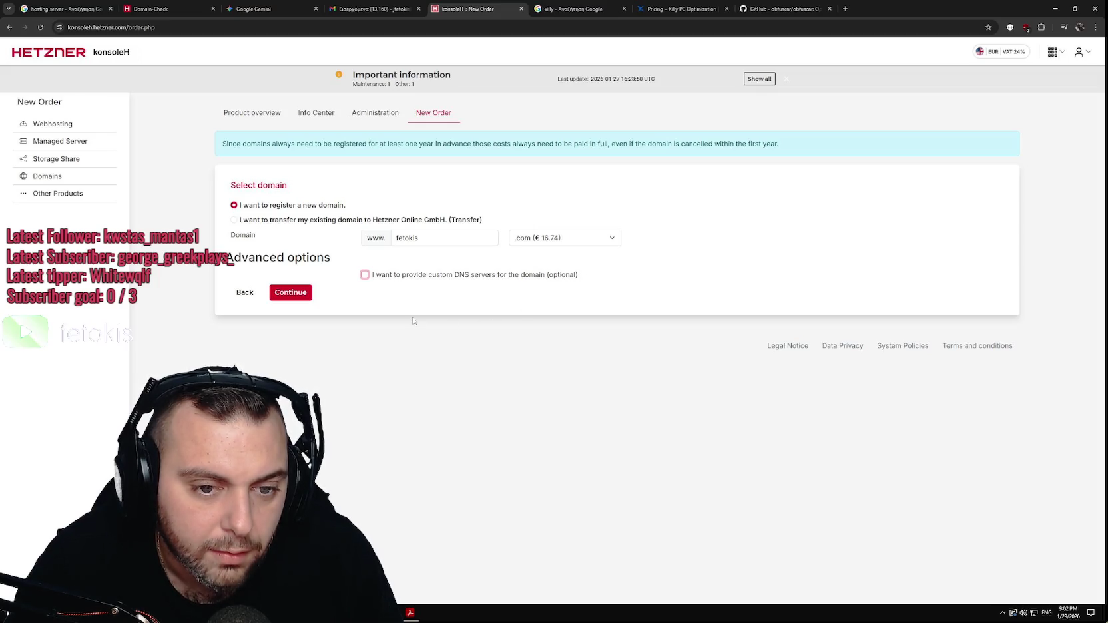
{"action": "left_click", "coordinate": [286, 297]}
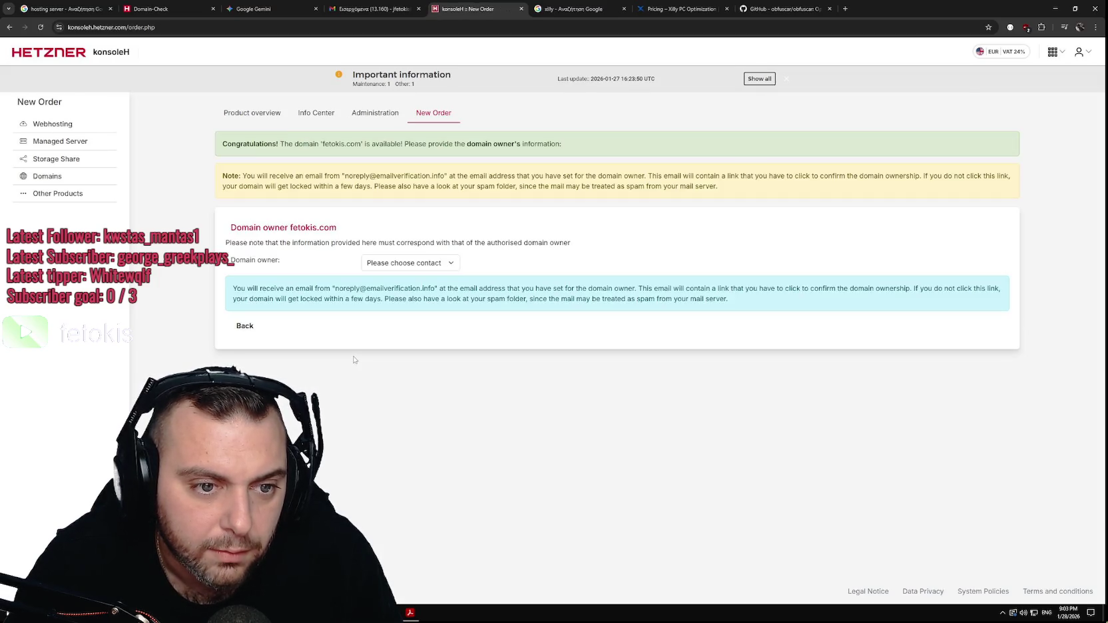
Try 'New contact address' as the fetokis.com domain owner, then reset it to 'Please choose contact'.
{"action": "left_click", "coordinate": [413, 267]}
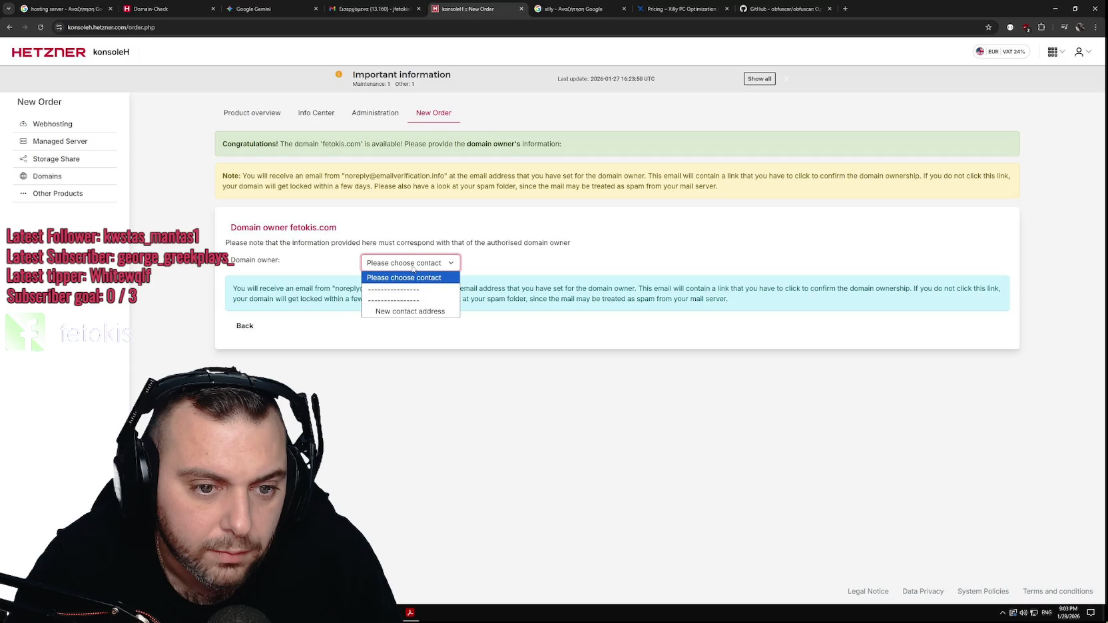
{"action": "left_click", "coordinate": [413, 266]}
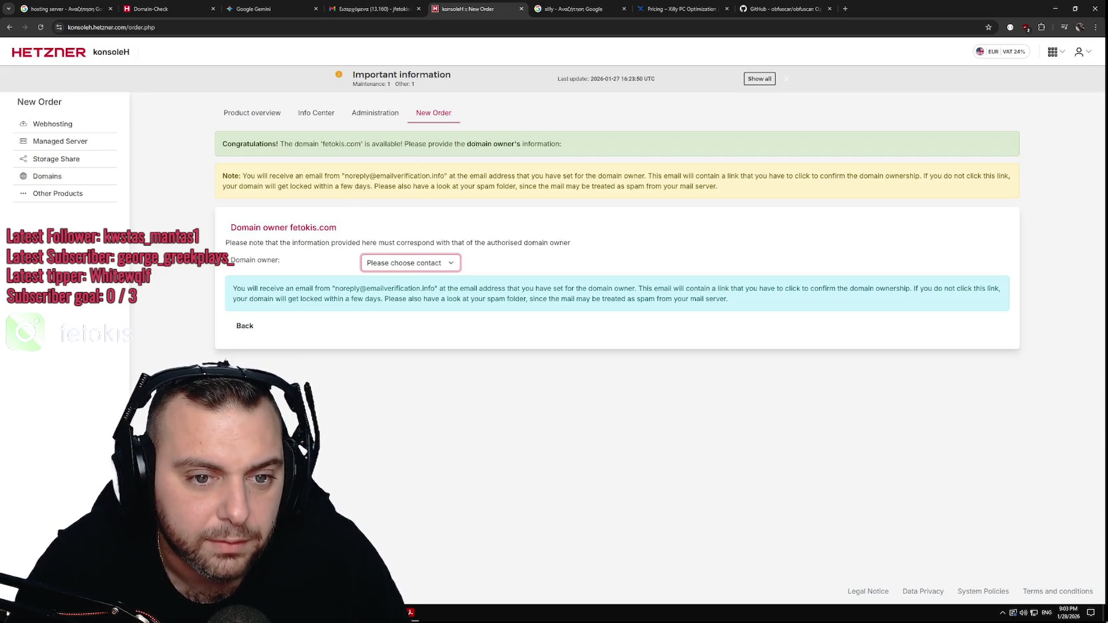
{"action": "left_click", "coordinate": [447, 261]}
{"action": "left_click", "coordinate": [420, 317]}
{"action": "left_click", "coordinate": [423, 262]}
{"action": "left_click", "coordinate": [417, 277]}
{"action": "left_click", "coordinate": [418, 264]}
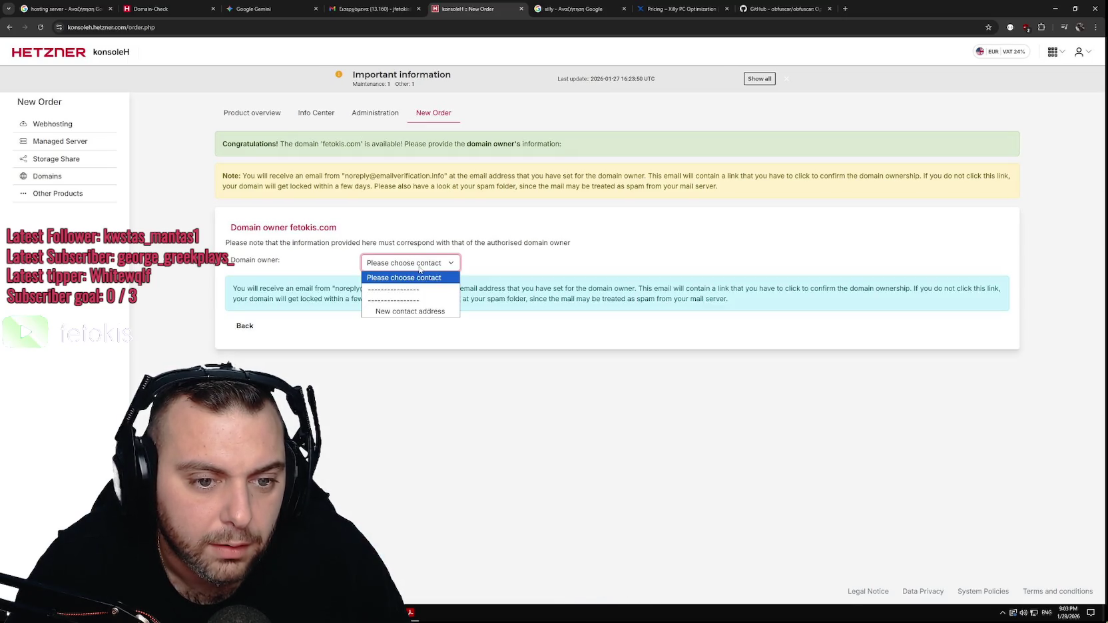
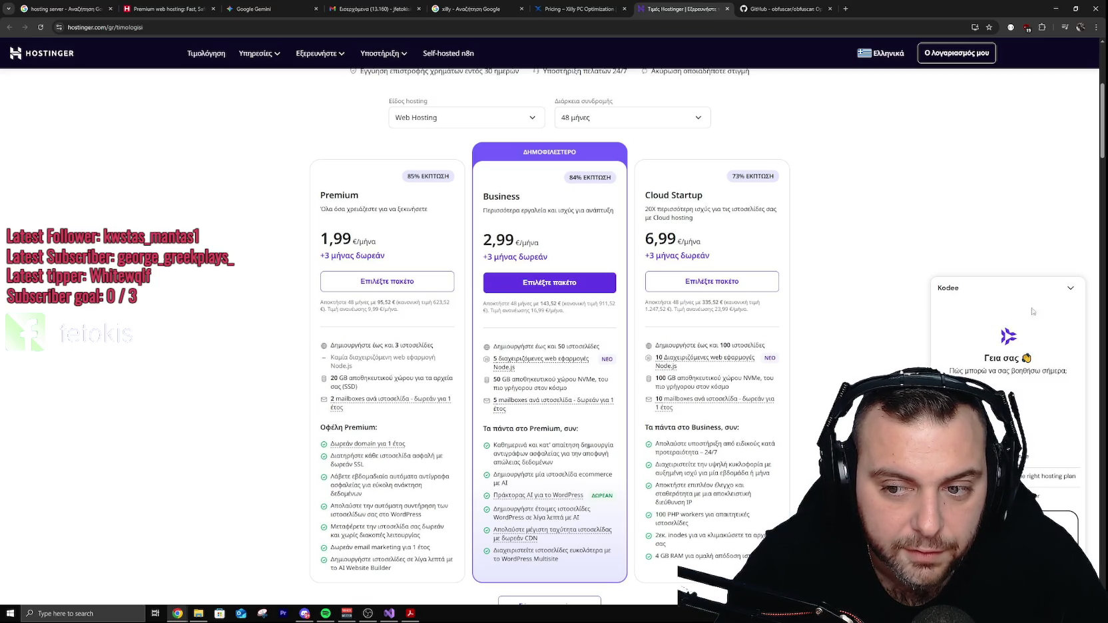
Hide the Kodee chat widget and scroll down to Hostinger's hosting plan cards.
{"action": "left_click", "coordinate": [1063, 293]}
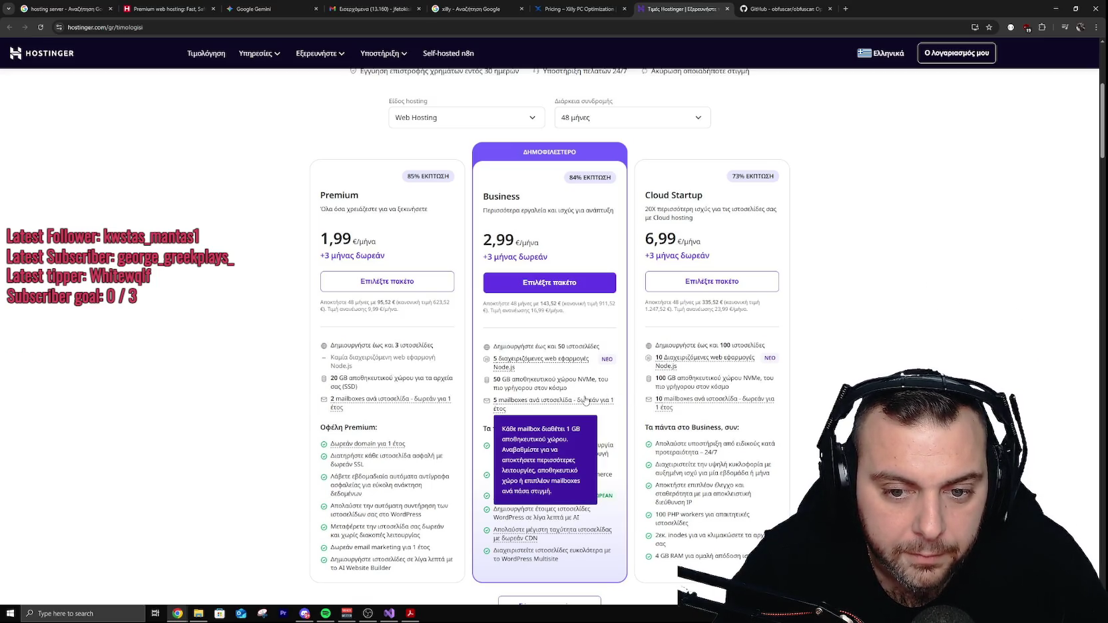
{"action": "mouse_move", "coordinate": [391, 398]}
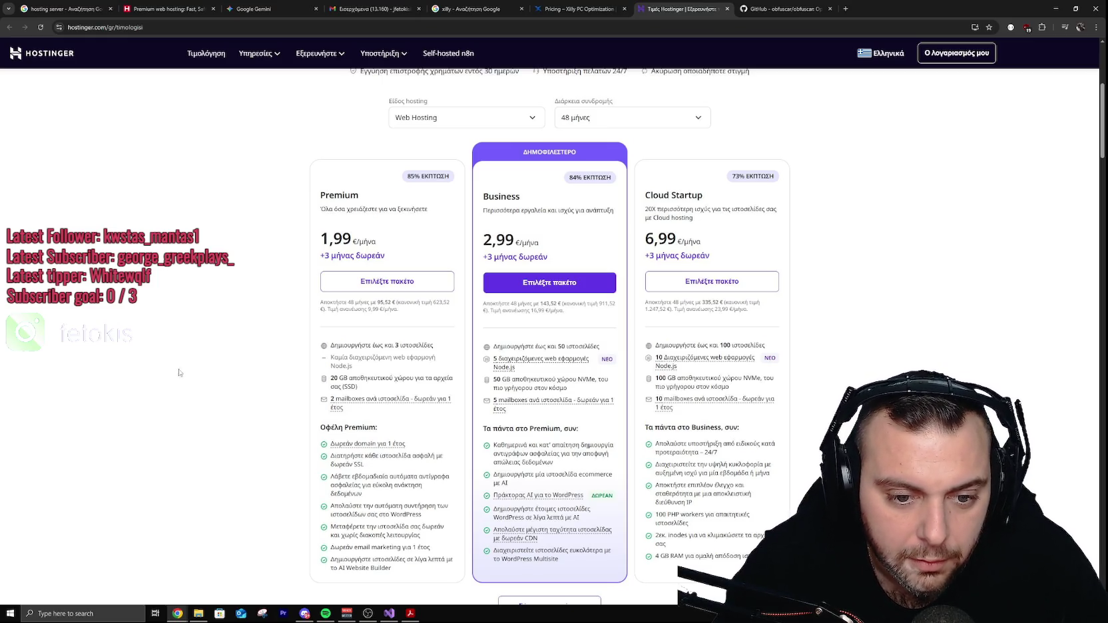
{"action": "scroll", "coordinate": [180, 377], "scroll_direction": "down", "scroll_amount": 1}
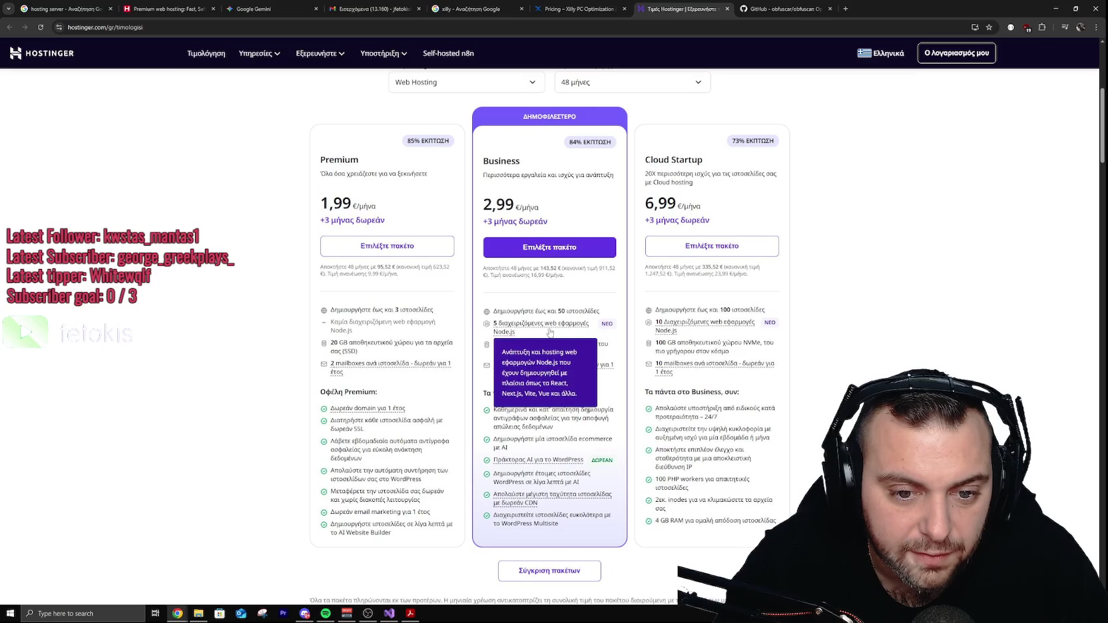
{"action": "mouse_move", "coordinate": [503, 366]}
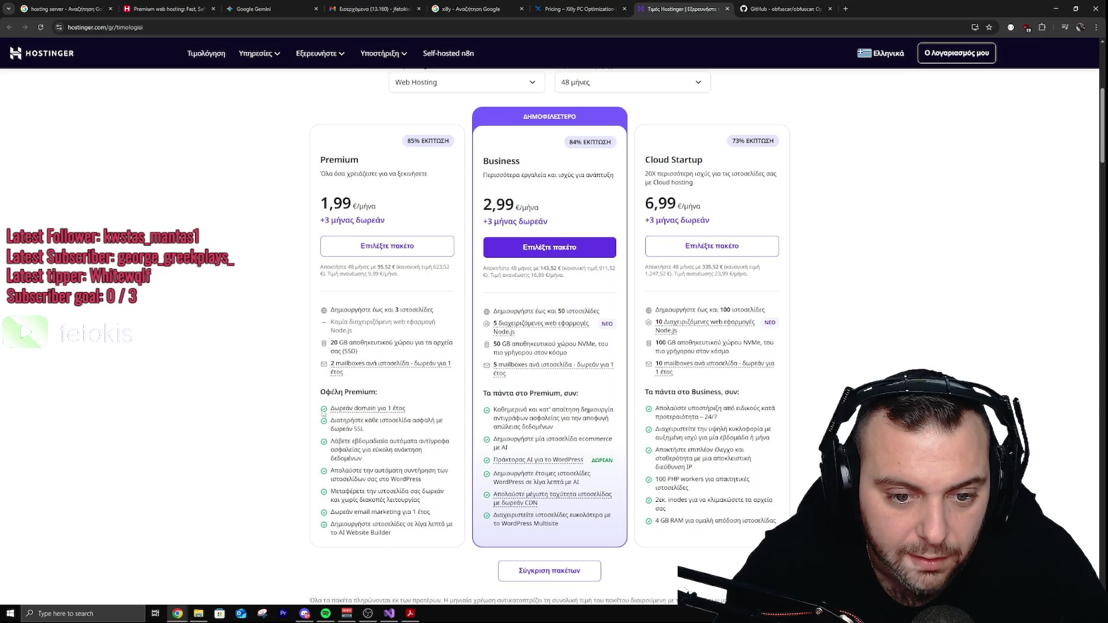
{"action": "scroll", "coordinate": [213, 293], "scroll_direction": "down", "scroll_amount": 2}
{"action": "mouse_move", "coordinate": [432, 296]}
{"action": "mouse_move", "coordinate": [586, 294]}
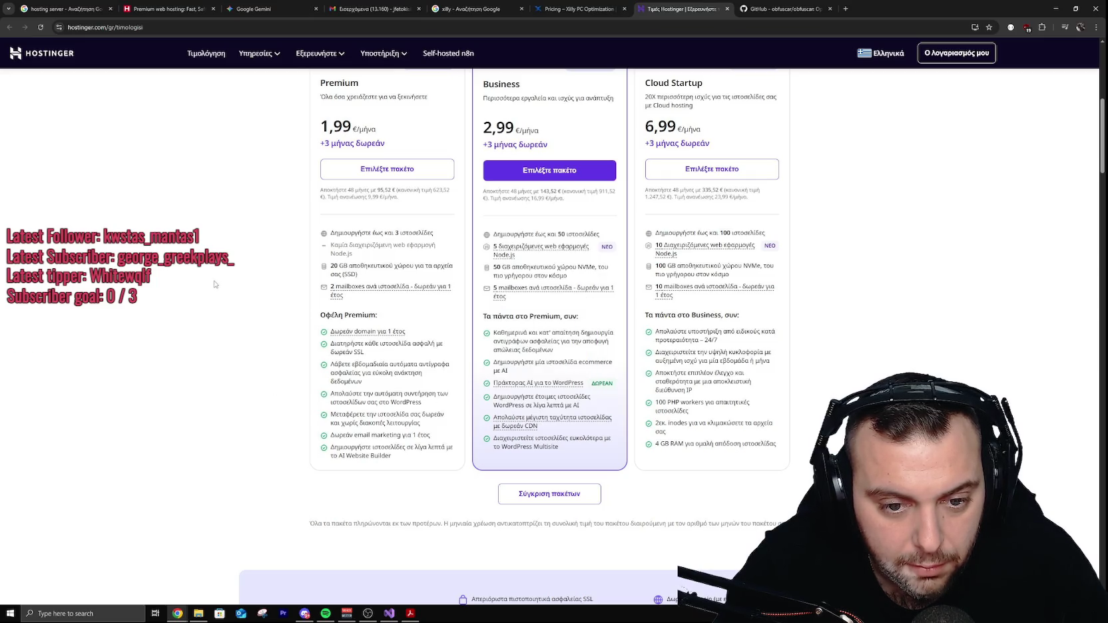
Compare the Premium, Business and Cloud Startup plans at 1,99, 2,99 and 6,99 €/month.
{"action": "scroll", "coordinate": [230, 303], "scroll_direction": "down", "scroll_amount": 1}
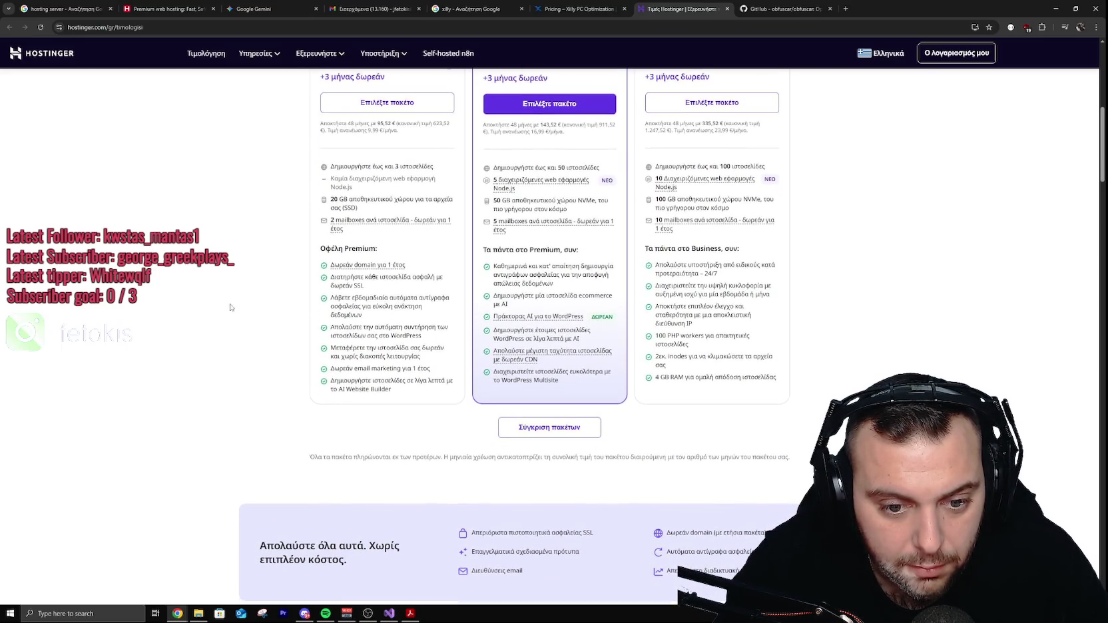
{"action": "scroll", "coordinate": [230, 307], "scroll_direction": "up", "scroll_amount": 2}
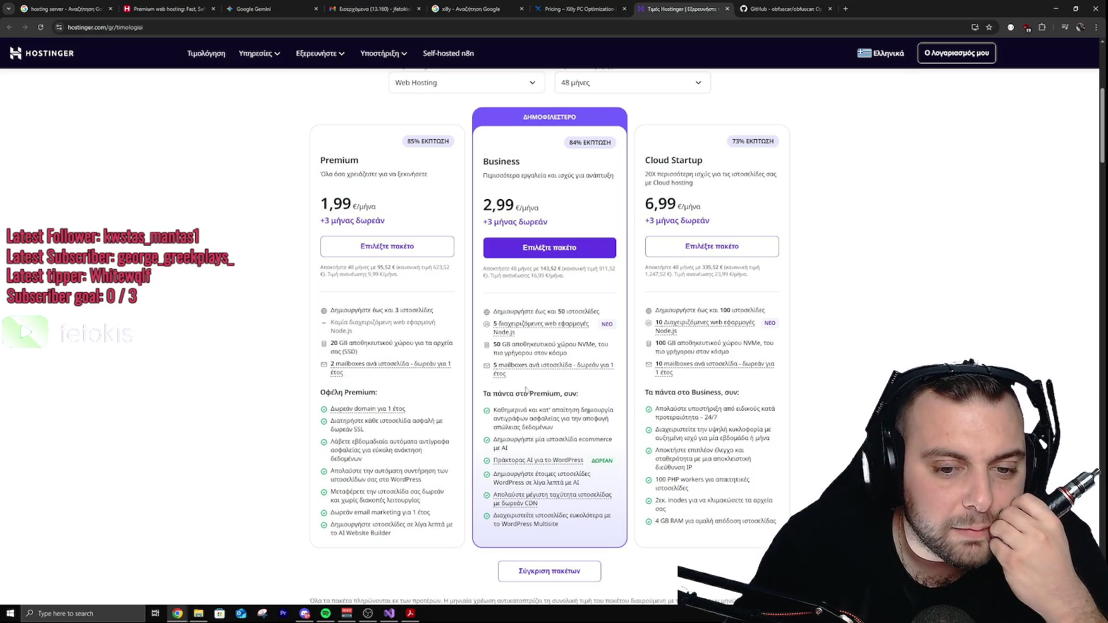
{"action": "mouse_move", "coordinate": [560, 373]}
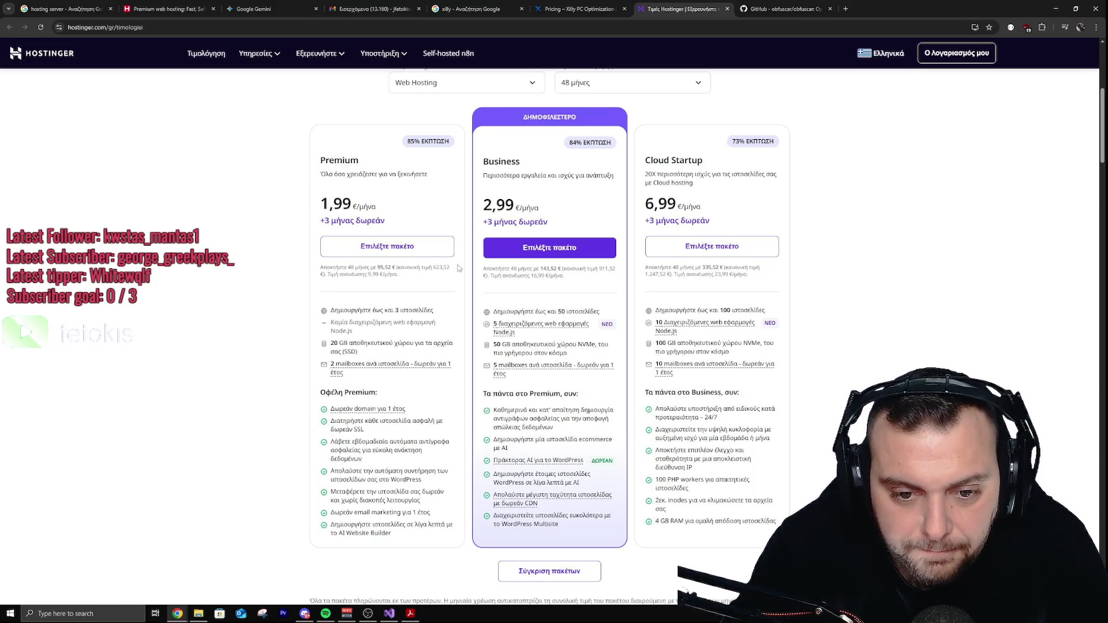
{"action": "mouse_move", "coordinate": [615, 373]}
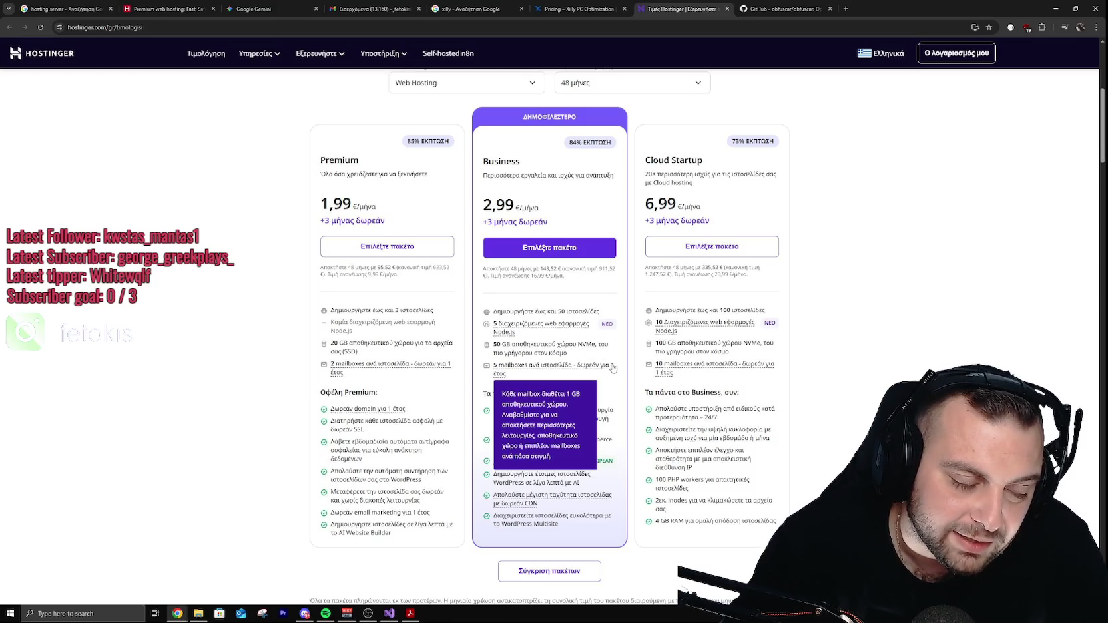
{"action": "scroll", "coordinate": [239, 324], "scroll_direction": "down", "scroll_amount": 2}
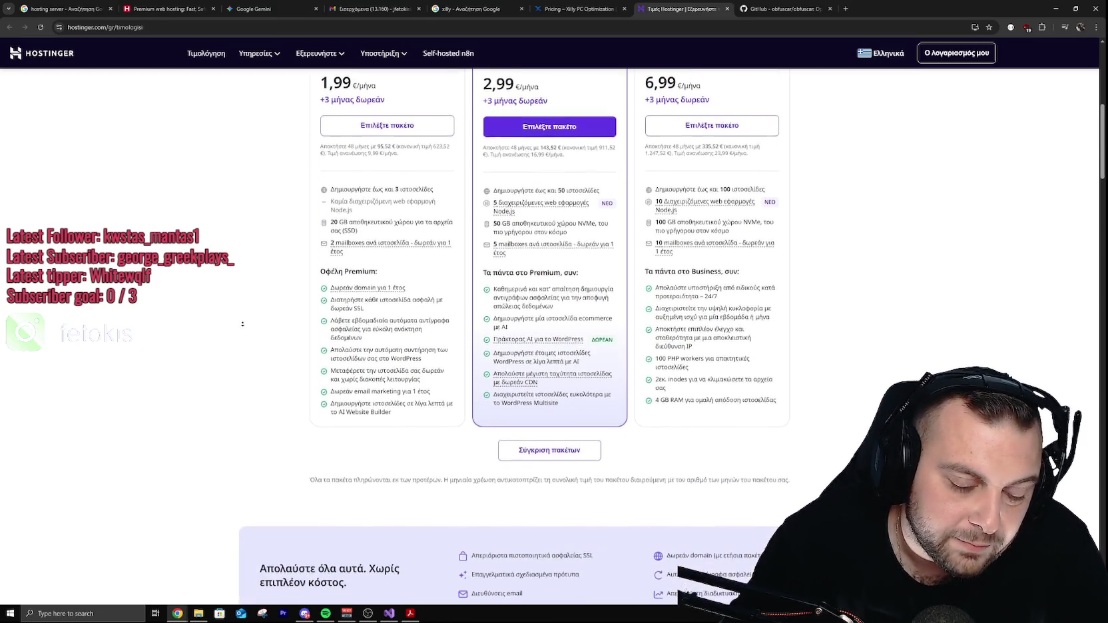
{"action": "scroll", "coordinate": [239, 376], "scroll_direction": "up", "scroll_amount": 2}
{"action": "scroll", "coordinate": [240, 359], "scroll_direction": "up", "scroll_amount": 2}
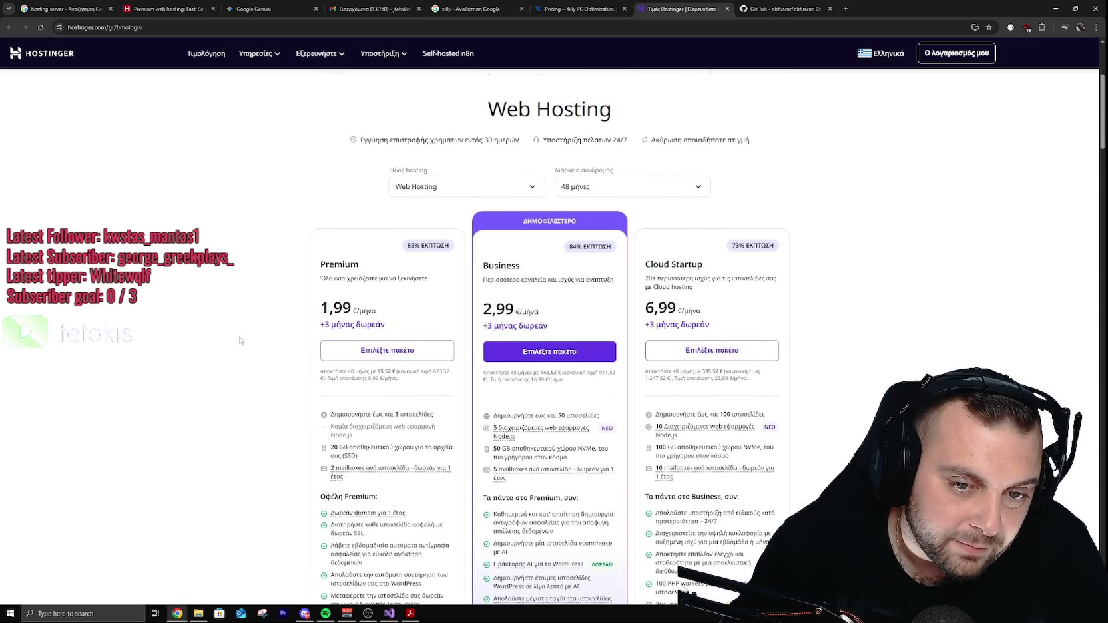
{"action": "scroll", "coordinate": [247, 316], "scroll_direction": "down", "scroll_amount": 1}
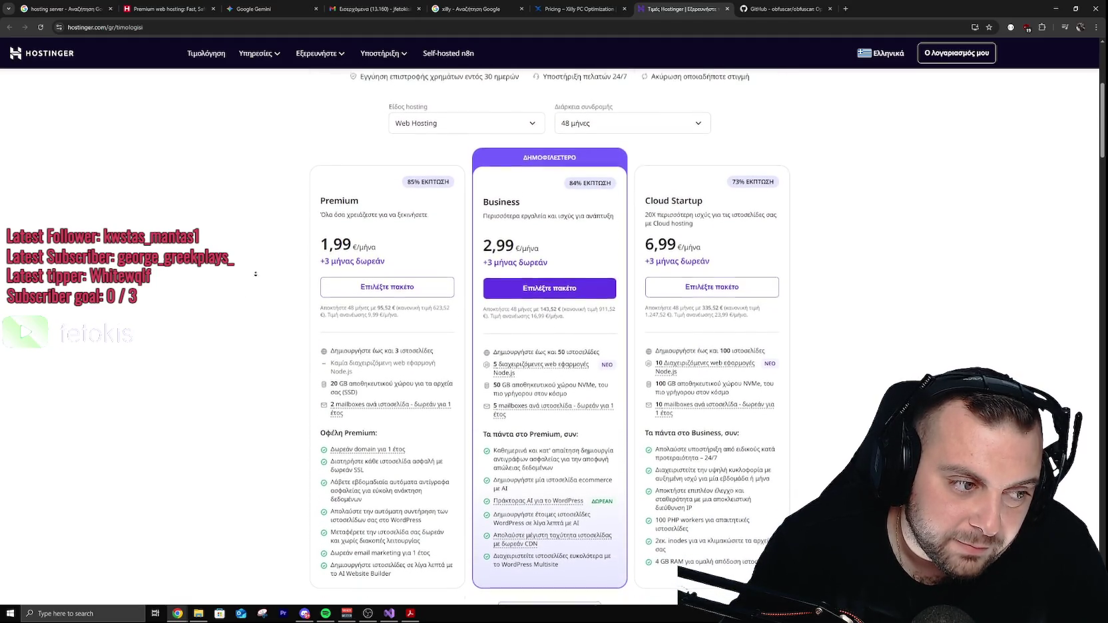
{"action": "scroll", "coordinate": [260, 298], "scroll_direction": "down", "scroll_amount": 1}
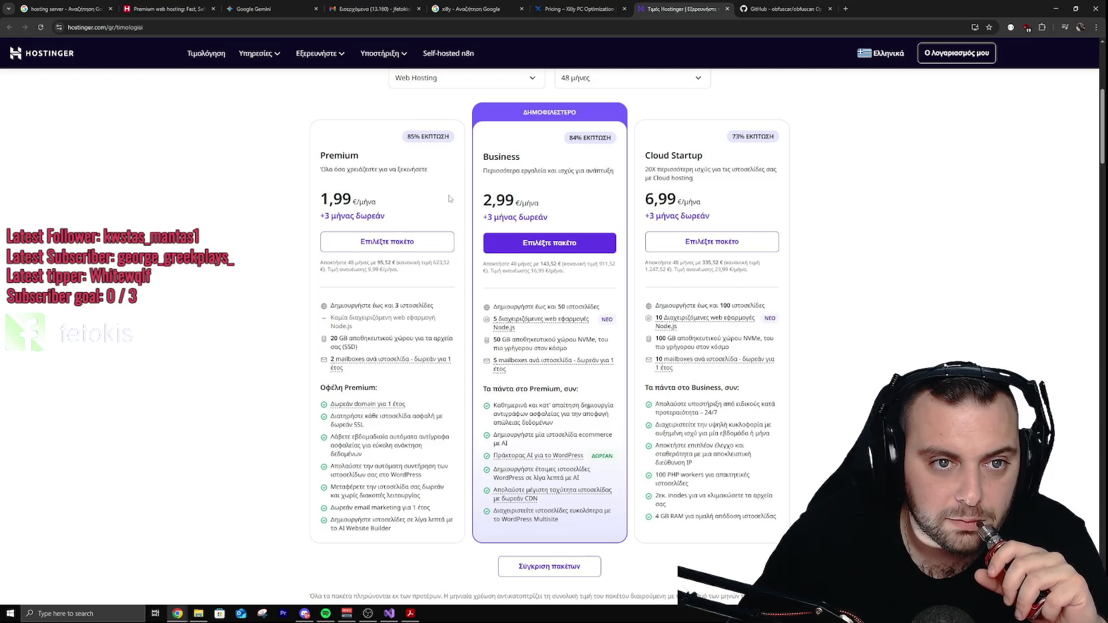
Show Hetzner's Webhosting plans (10GB to 300GB storage), briefly glancing back at Hostinger.
{"action": "left_click", "coordinate": [169, 8]}
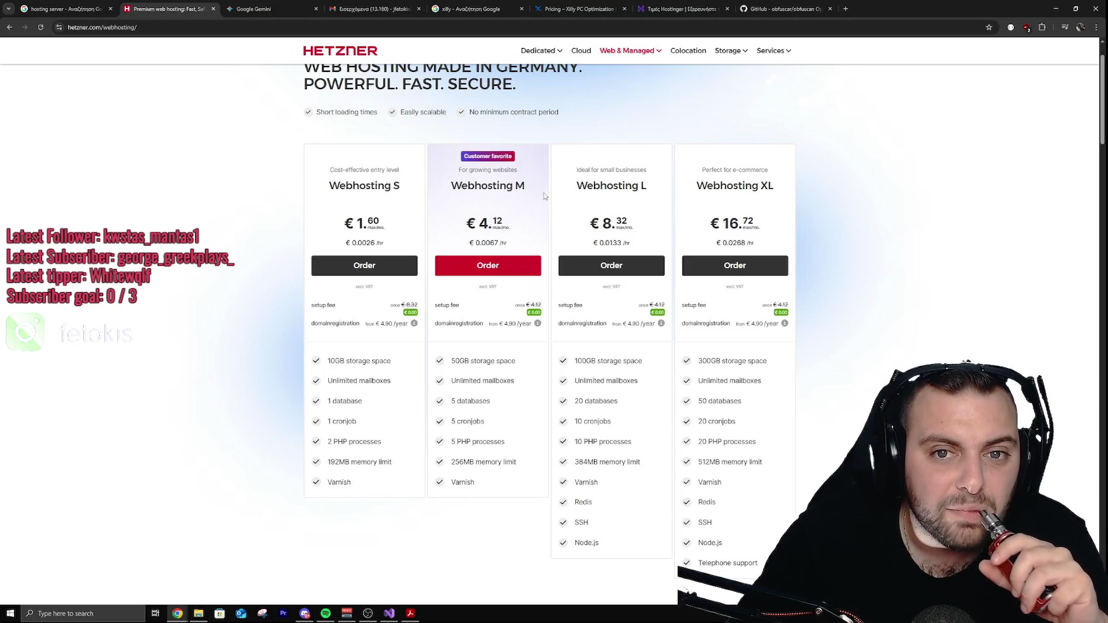
{"action": "left_click", "coordinate": [646, 9]}
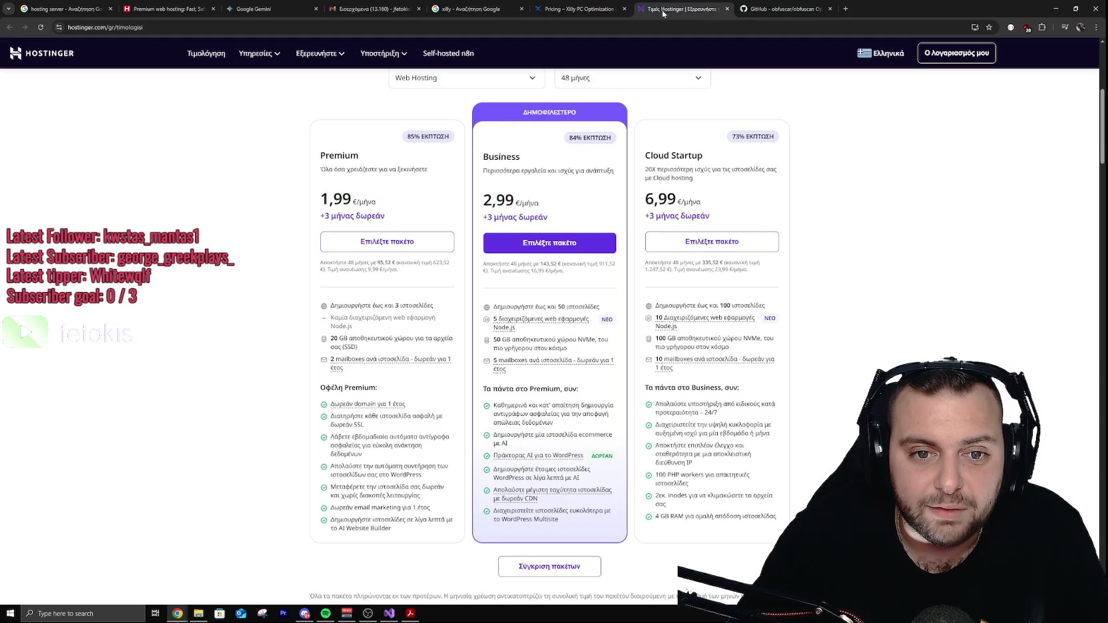
{"action": "left_click", "coordinate": [182, 13]}
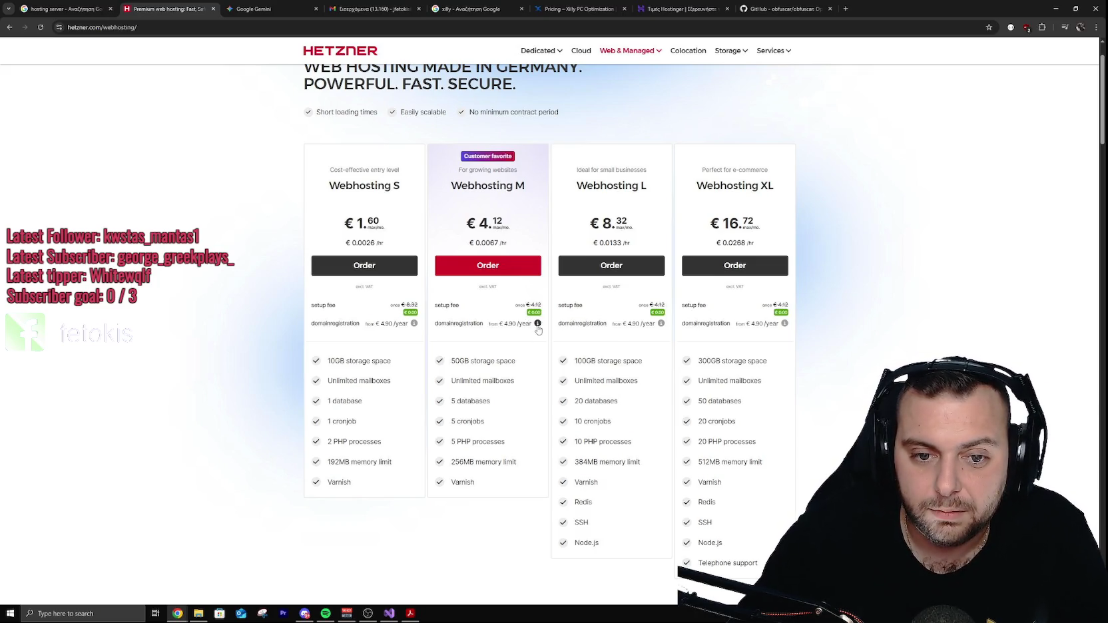
{"action": "mouse_move", "coordinate": [537, 325]}
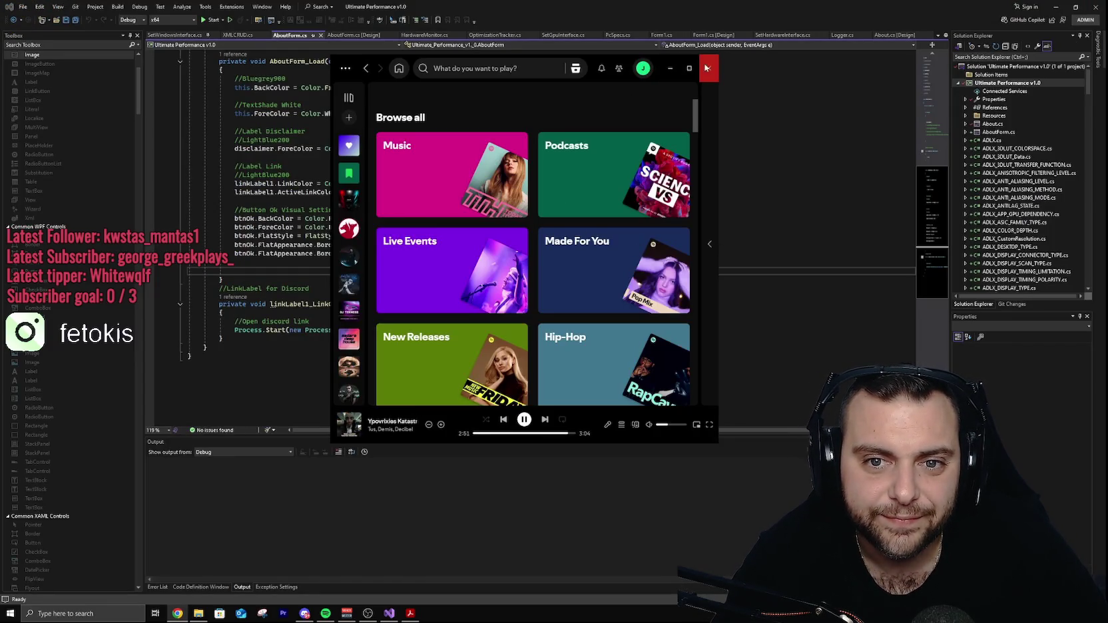
Close the music player, save all files, review AboutForm_Load's colours, then minimize Visual Studio.
{"action": "left_click", "coordinate": [707, 67]}
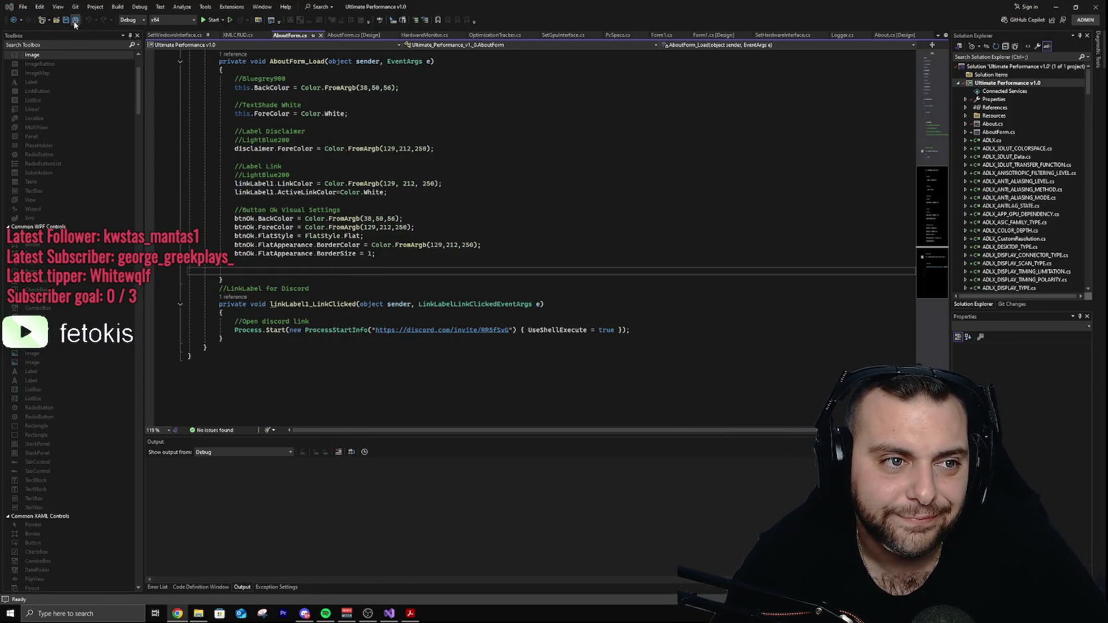
{"action": "left_click", "coordinate": [75, 21]}
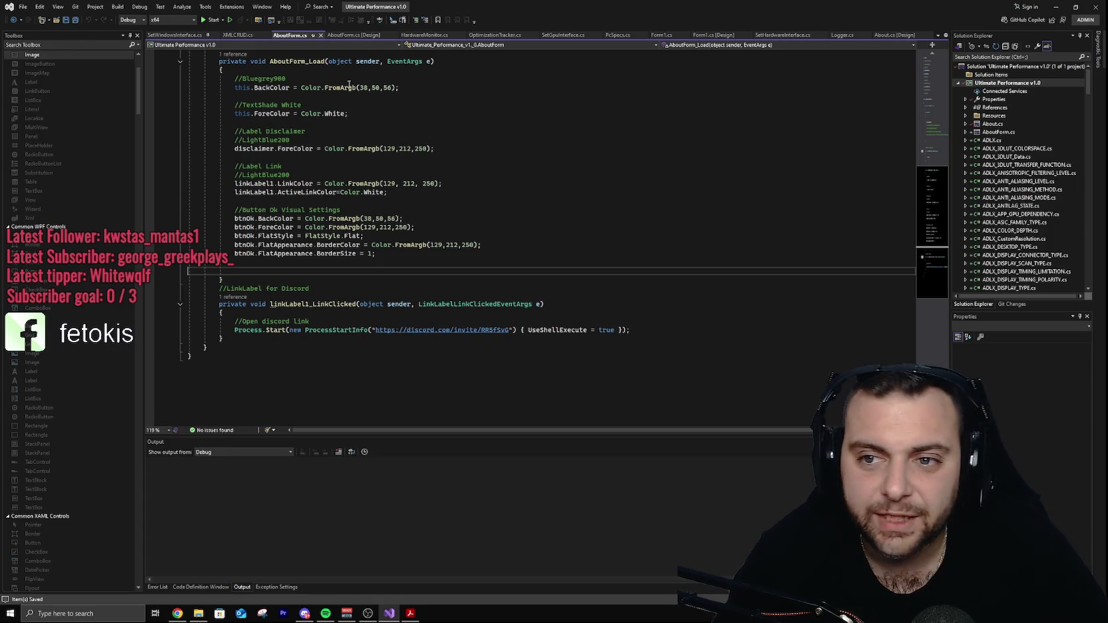
{"action": "scroll", "coordinate": [587, 188], "scroll_direction": "down", "scroll_amount": 2}
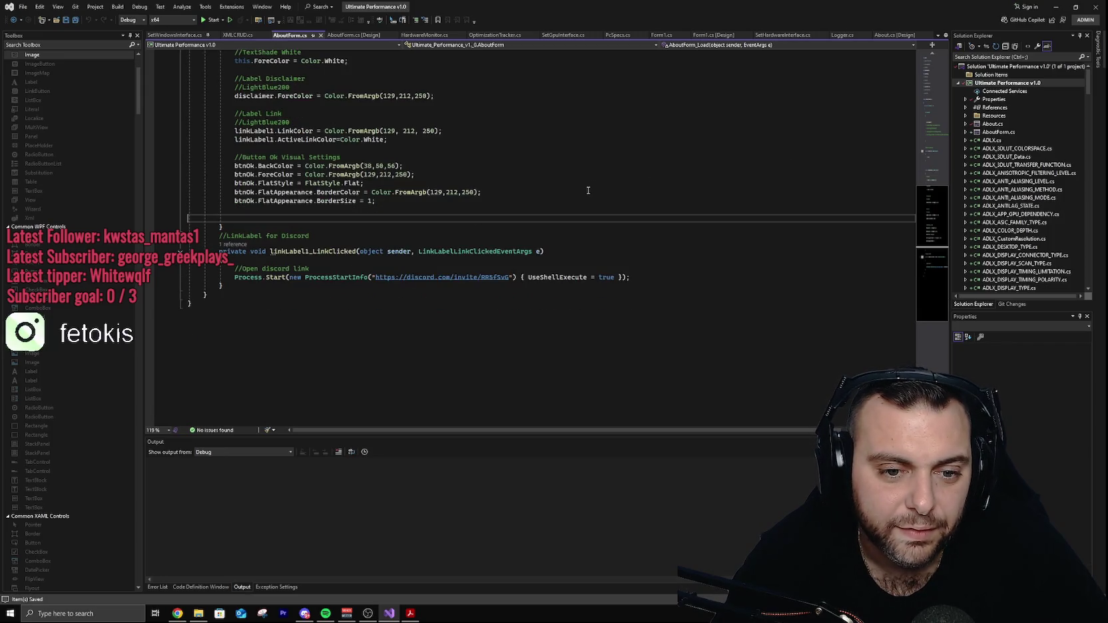
{"action": "scroll", "coordinate": [585, 192], "scroll_direction": "up", "scroll_amount": 2}
{"action": "scroll", "coordinate": [585, 193], "scroll_direction": "up", "scroll_amount": 3}
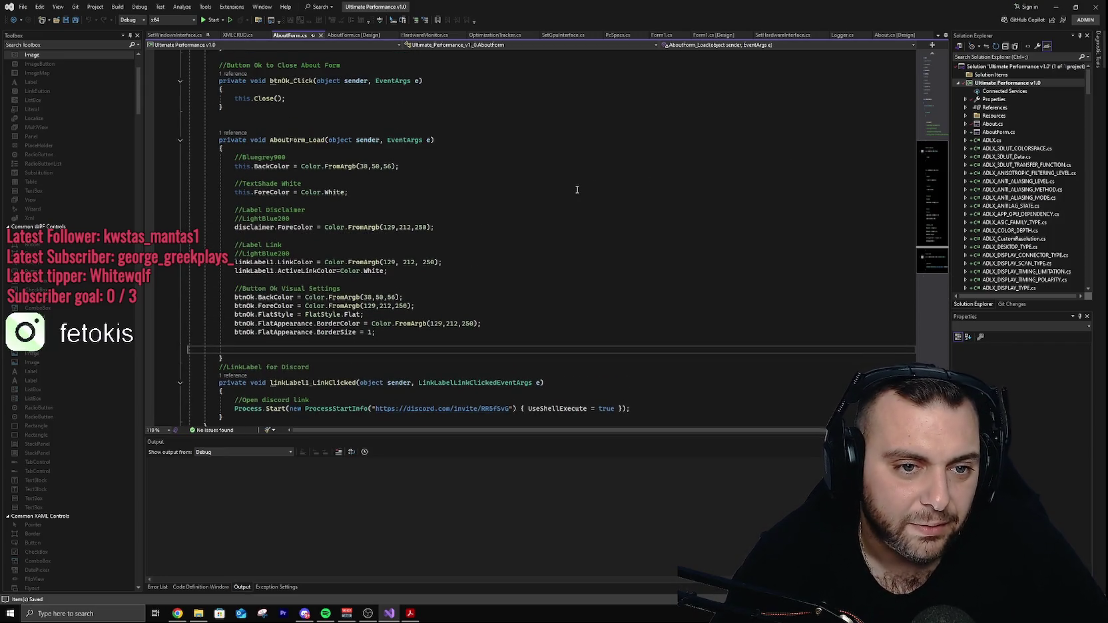
{"action": "scroll", "coordinate": [572, 194], "scroll_direction": "down", "scroll_amount": 3}
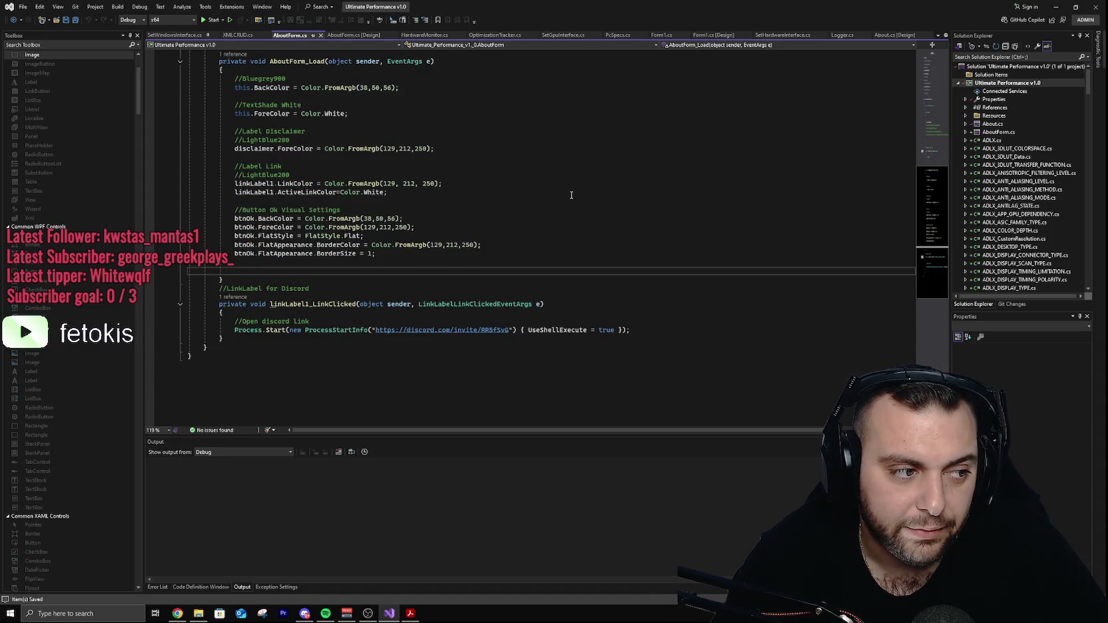
{"action": "scroll", "coordinate": [495, 203], "scroll_direction": "down", "scroll_amount": 3}
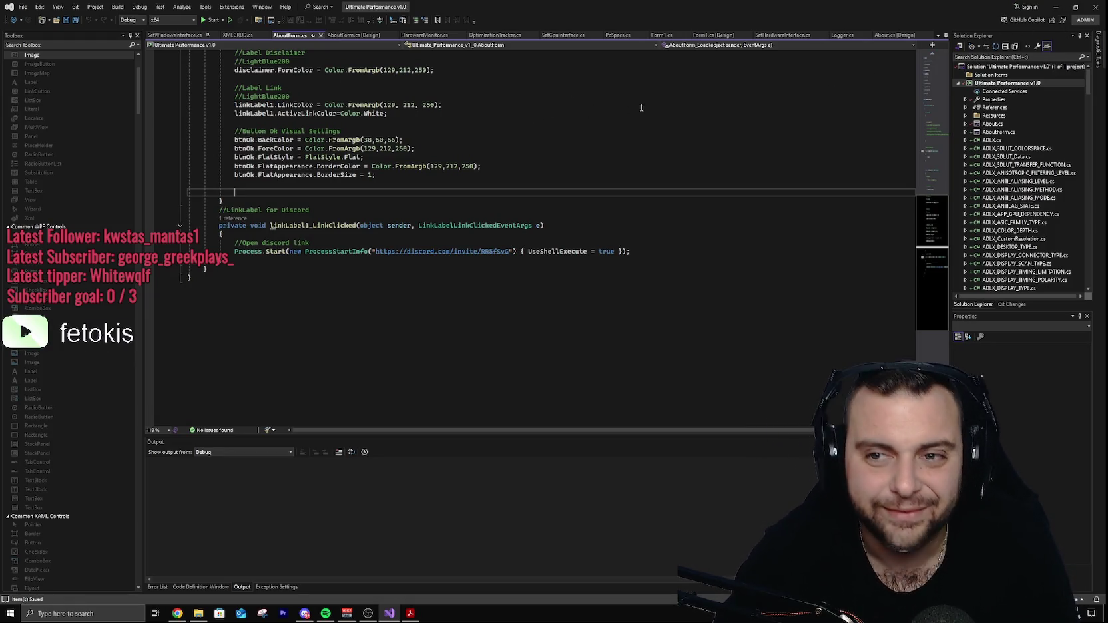
{"action": "left_click", "coordinate": [1059, 6]}
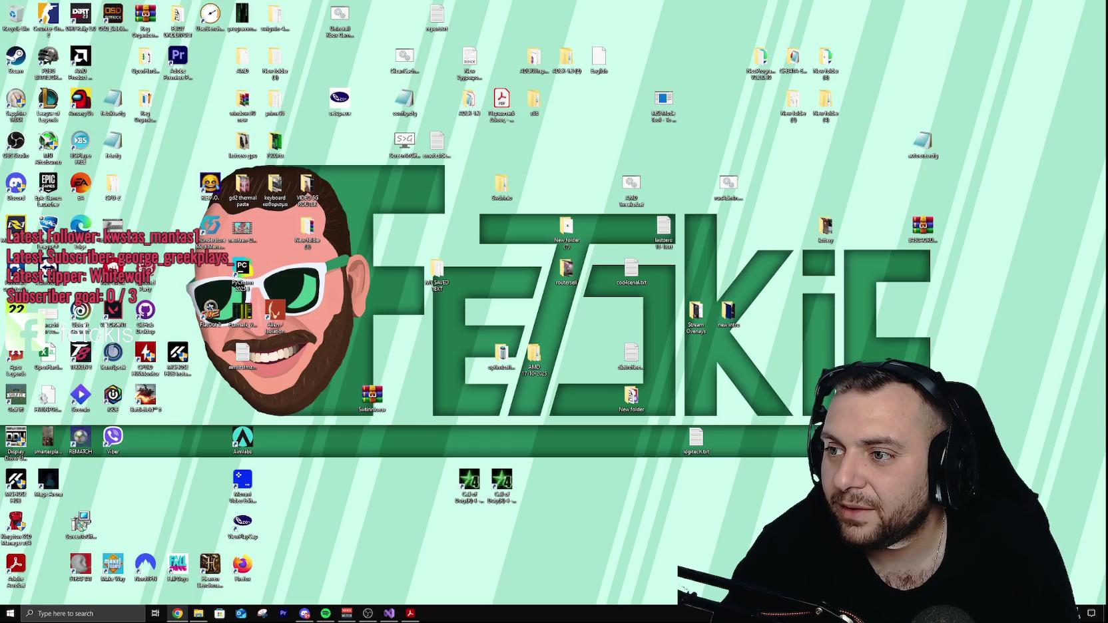
Restore Visual Studio, look over the AboutForm constructor, then close Visual Studio.
{"action": "left_click", "coordinate": [389, 613]}
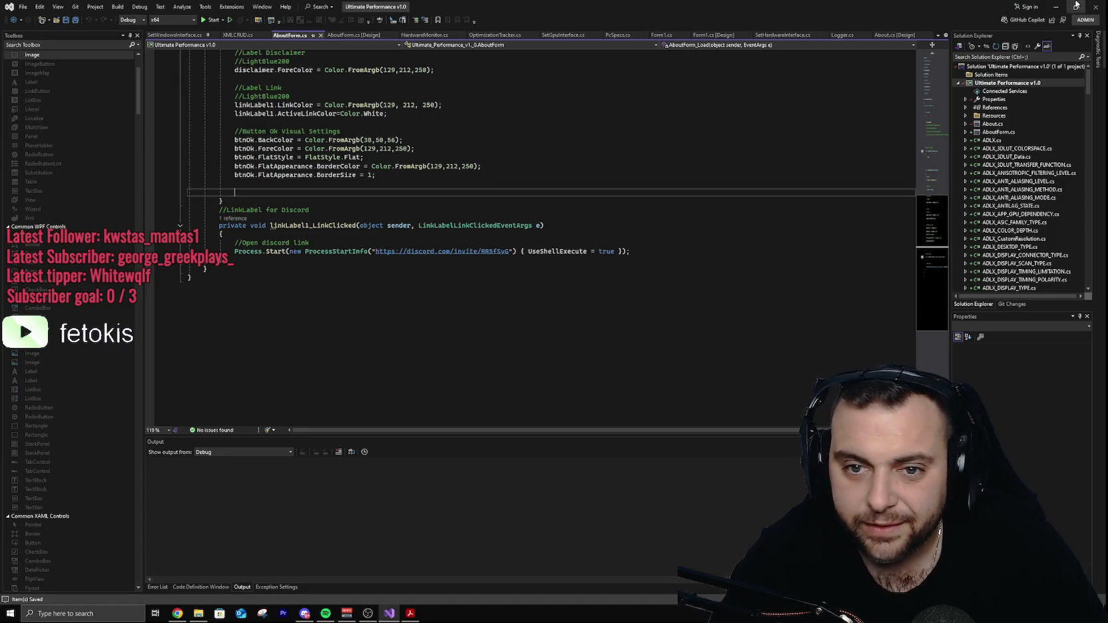
{"action": "scroll", "coordinate": [575, 171], "scroll_direction": "up", "scroll_amount": 4}
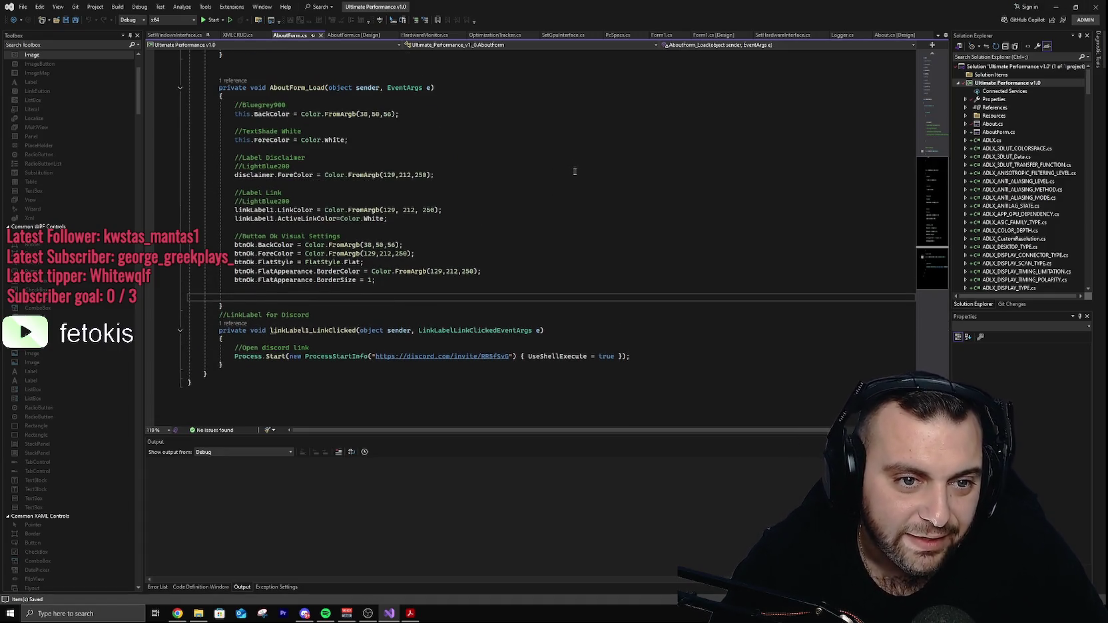
{"action": "scroll", "coordinate": [574, 171], "scroll_direction": "up", "scroll_amount": 9}
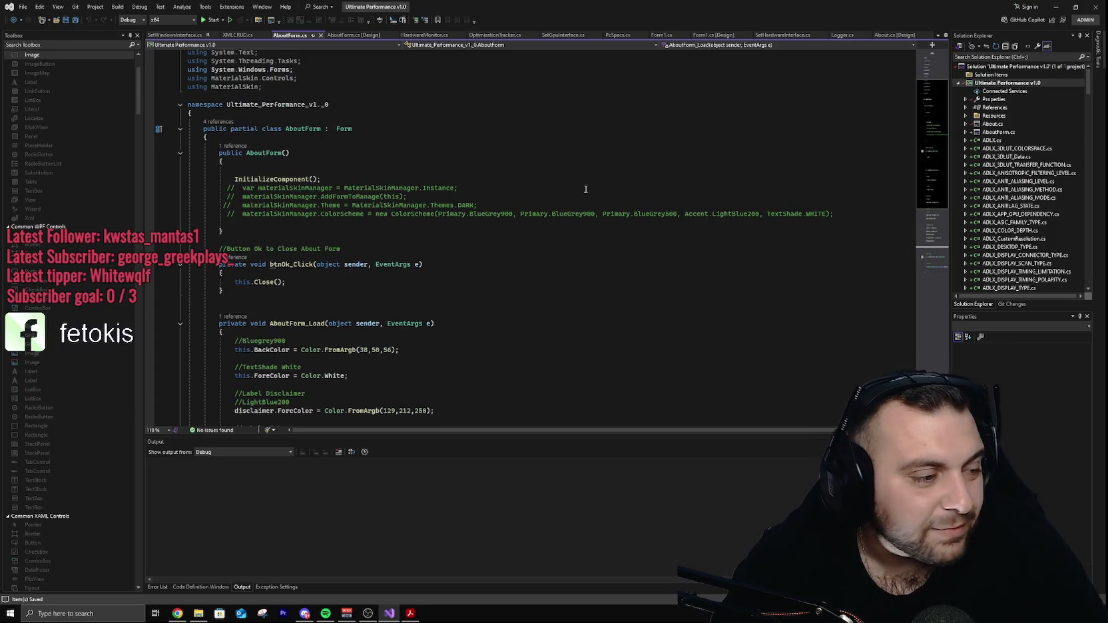
{"action": "left_click", "coordinate": [255, 224]}
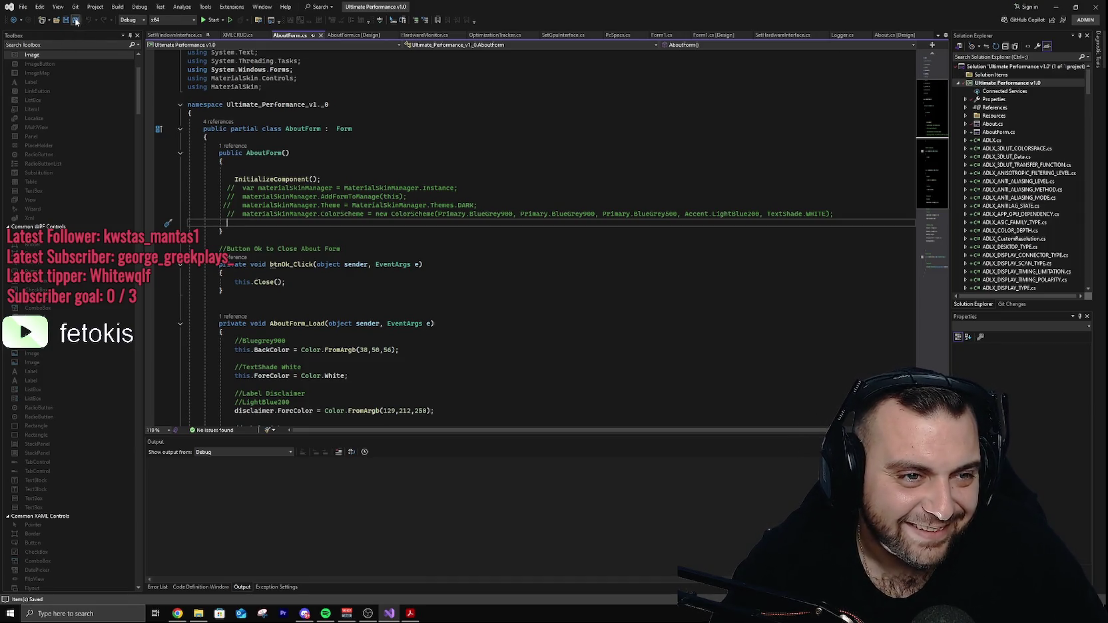
{"action": "left_click", "coordinate": [1095, 6]}
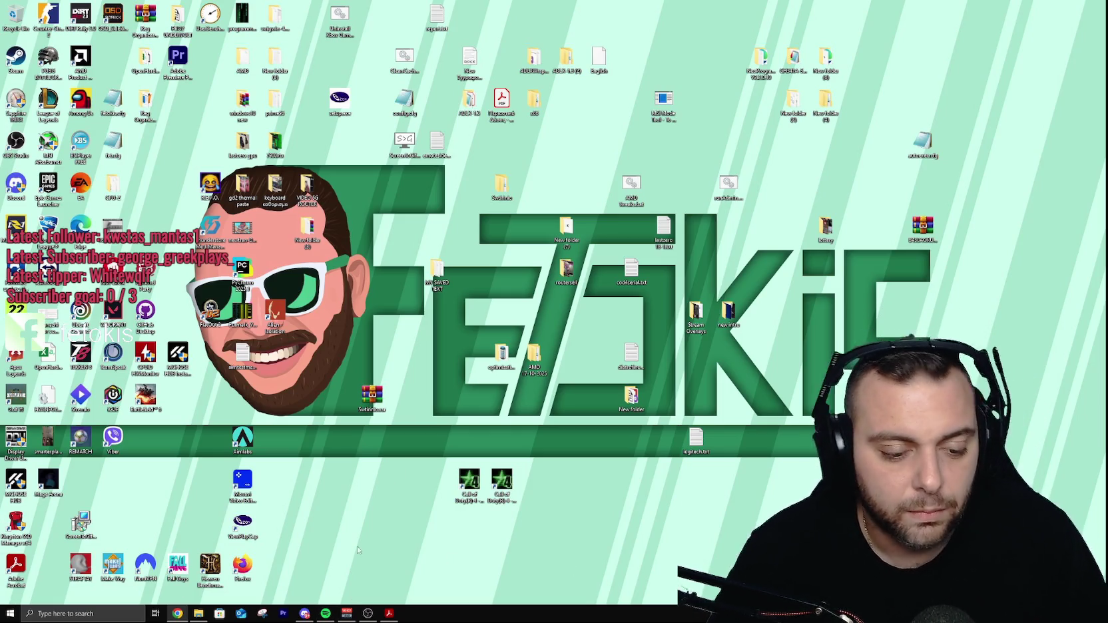
{"action": "left_click", "coordinate": [326, 615]}
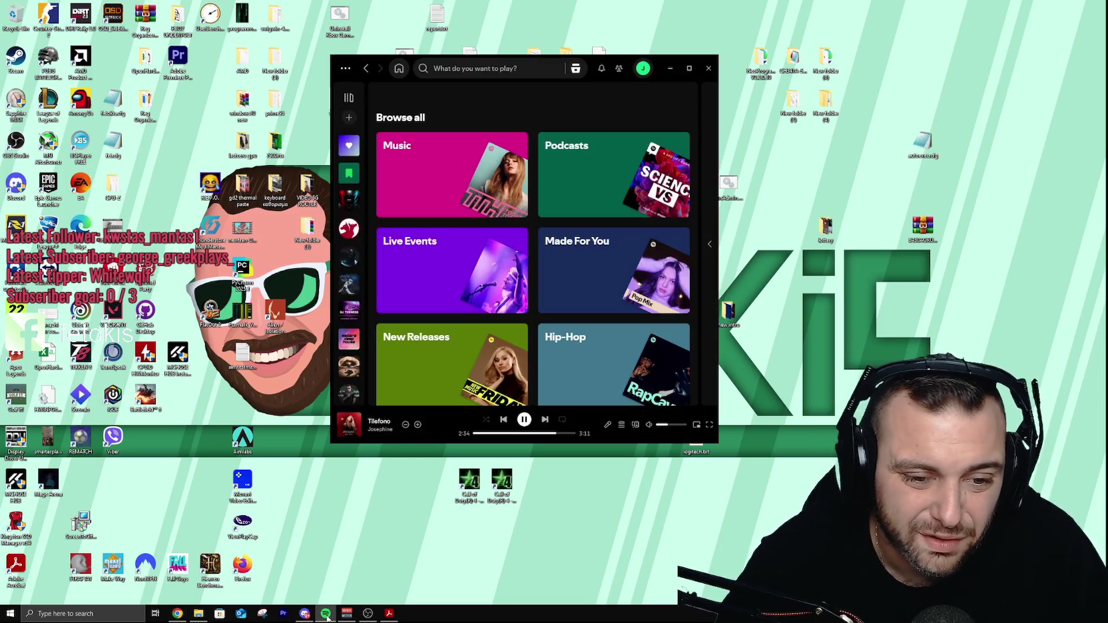
{"action": "left_click", "coordinate": [326, 615]}
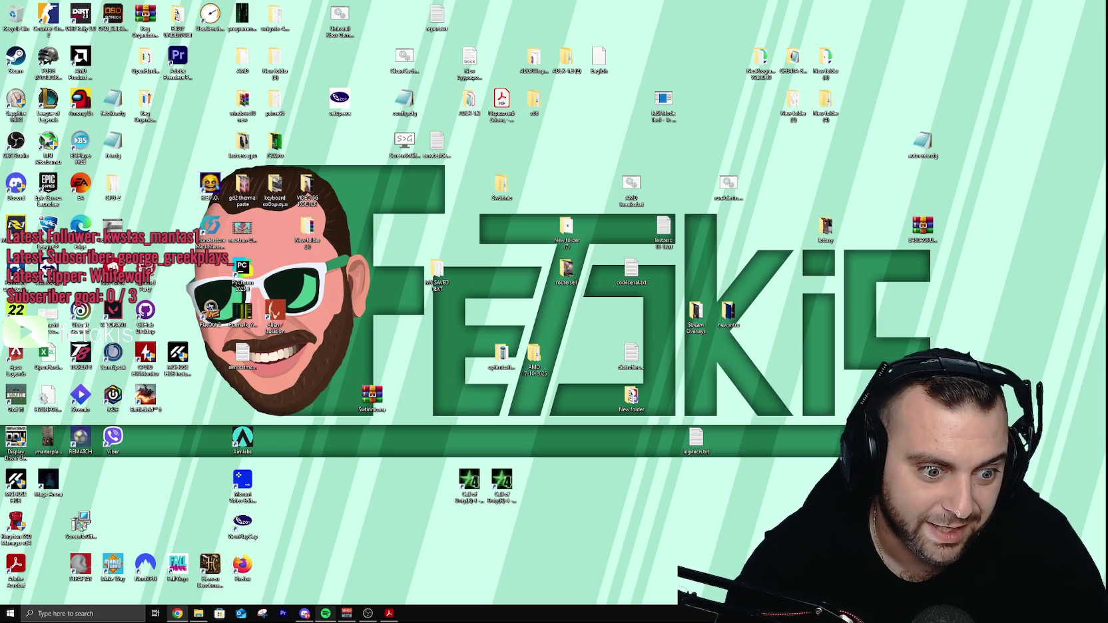
Close the File Explorer window from its jump list and bring Spotify's Browse all page back.
{"action": "left_click", "coordinate": [195, 615]}
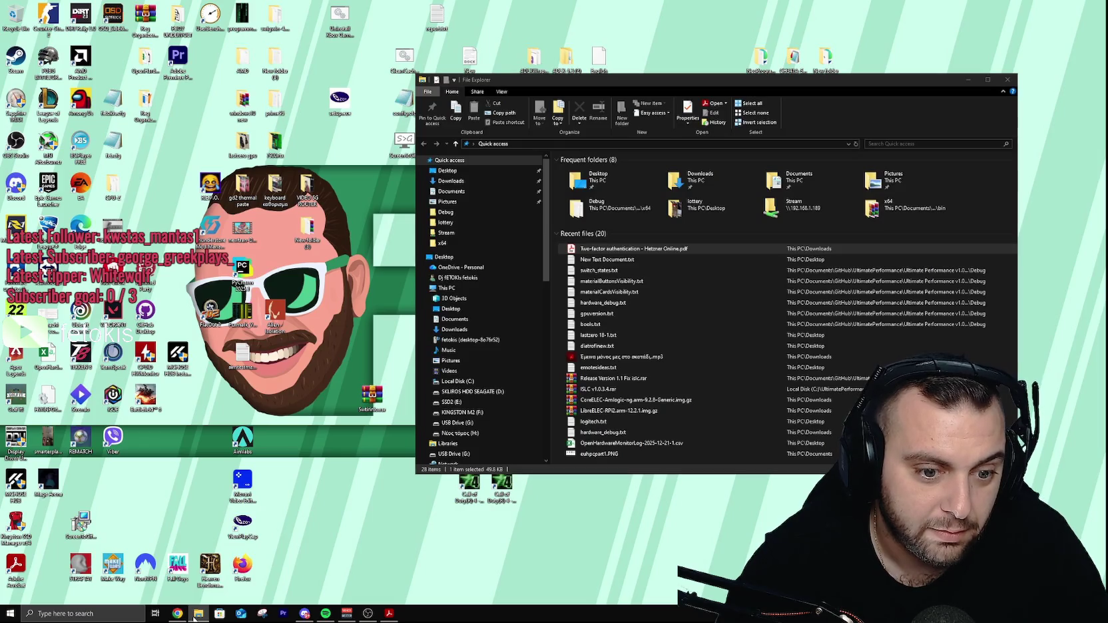
{"action": "right_click", "coordinate": [196, 613]}
{"action": "left_click", "coordinate": [201, 599]}
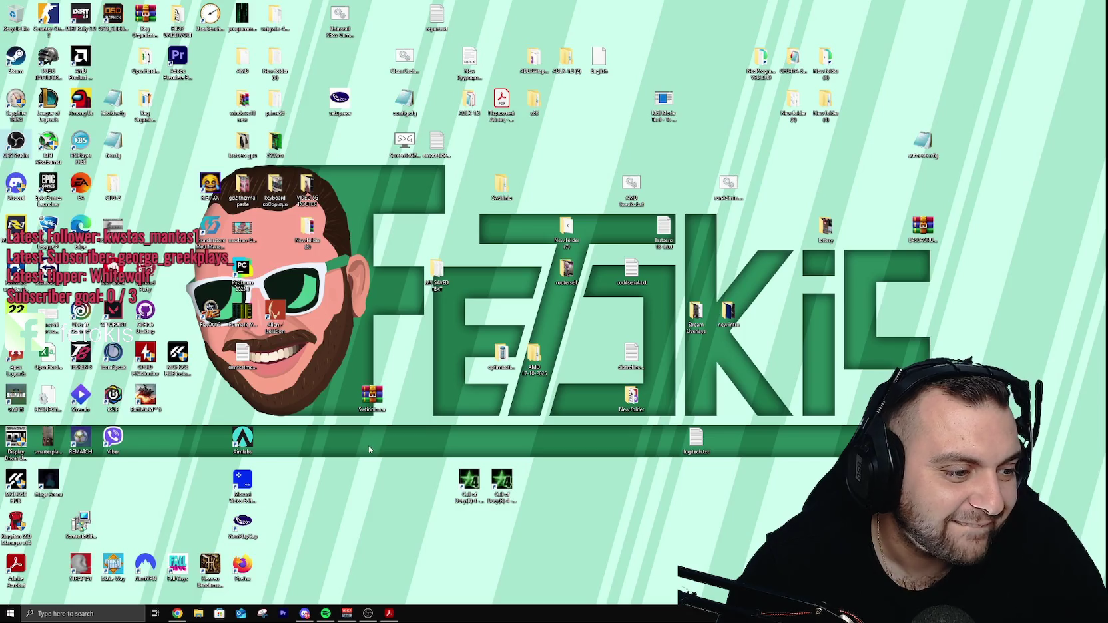
{"action": "left_click", "coordinate": [325, 613]}
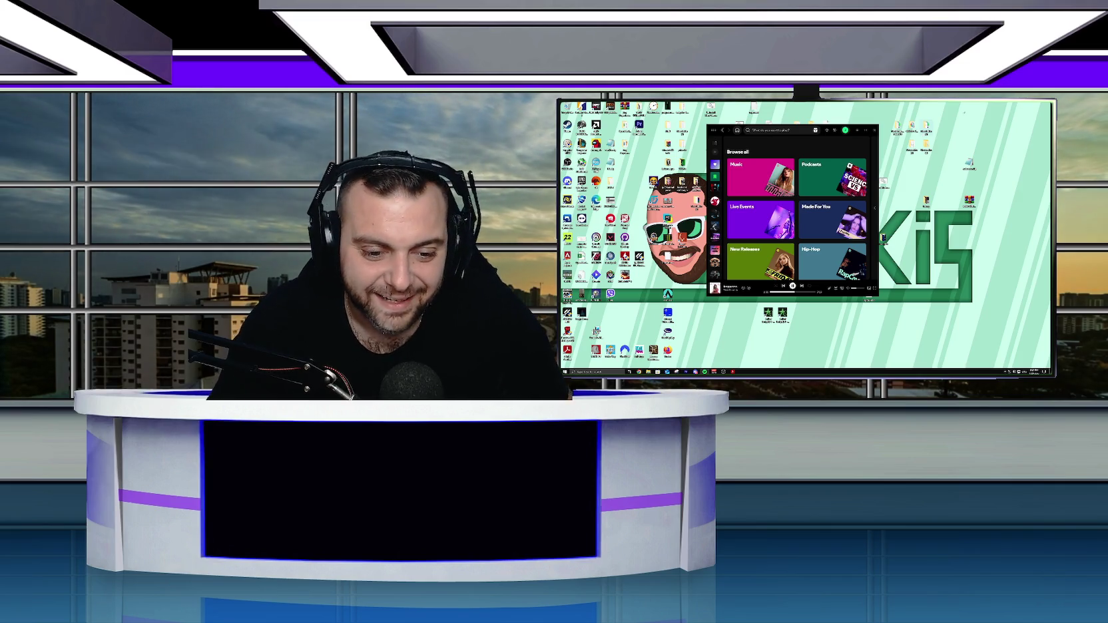
Switch to Steam and clear the completed downloads from its Downloads page.
{"action": "left_click", "coordinate": [589, 371]}
{"action": "type", "text": "spotify"}
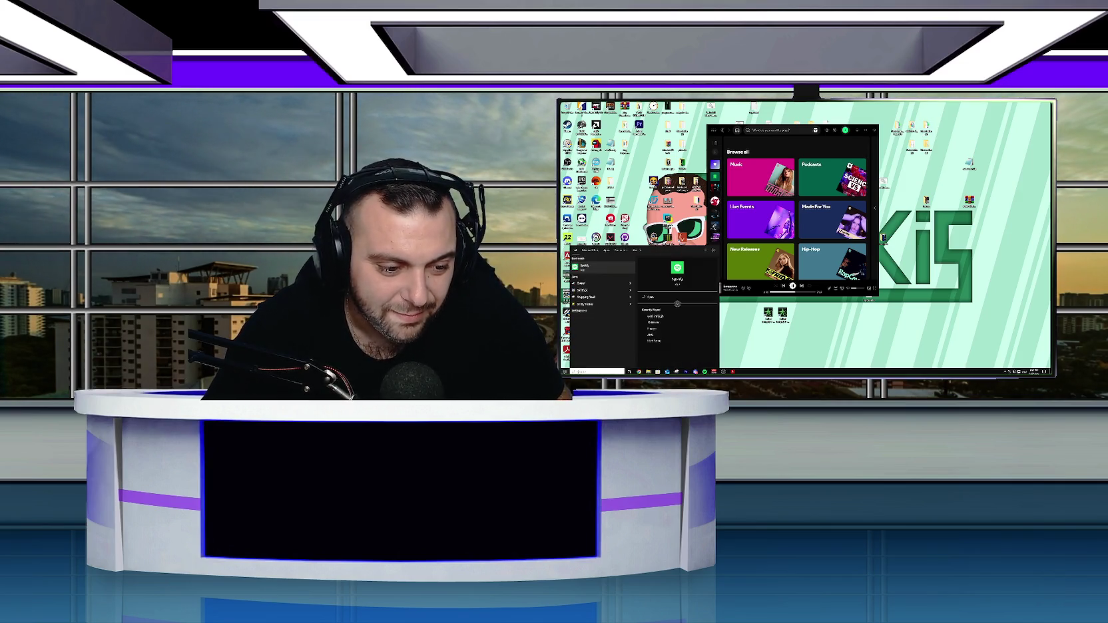
{"action": "left_click", "coordinate": [601, 267]}
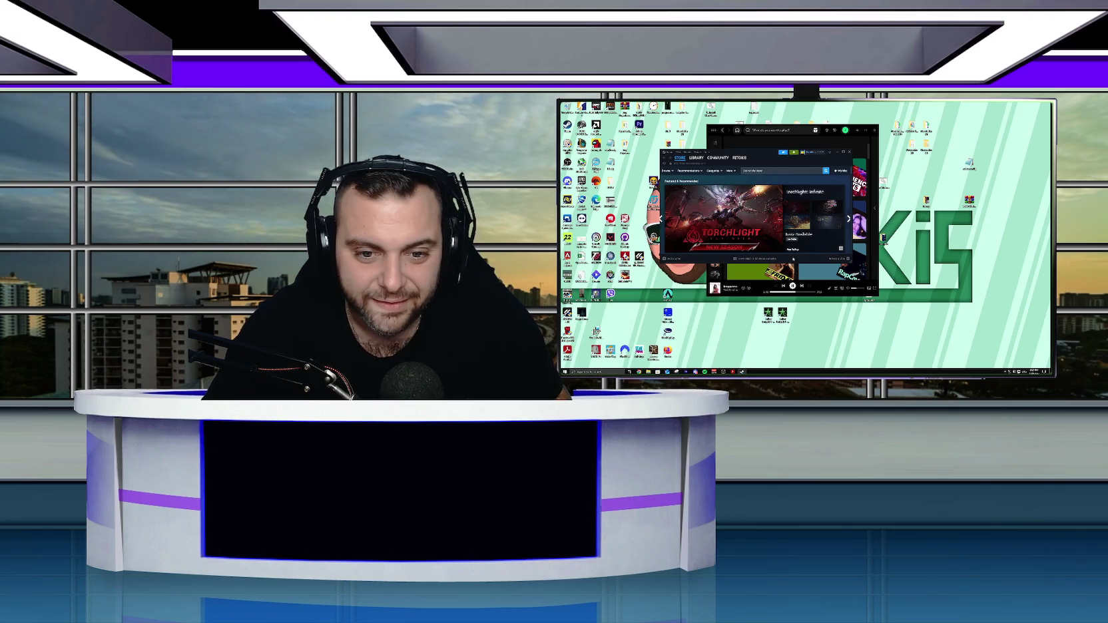
{"action": "left_click", "coordinate": [757, 259]}
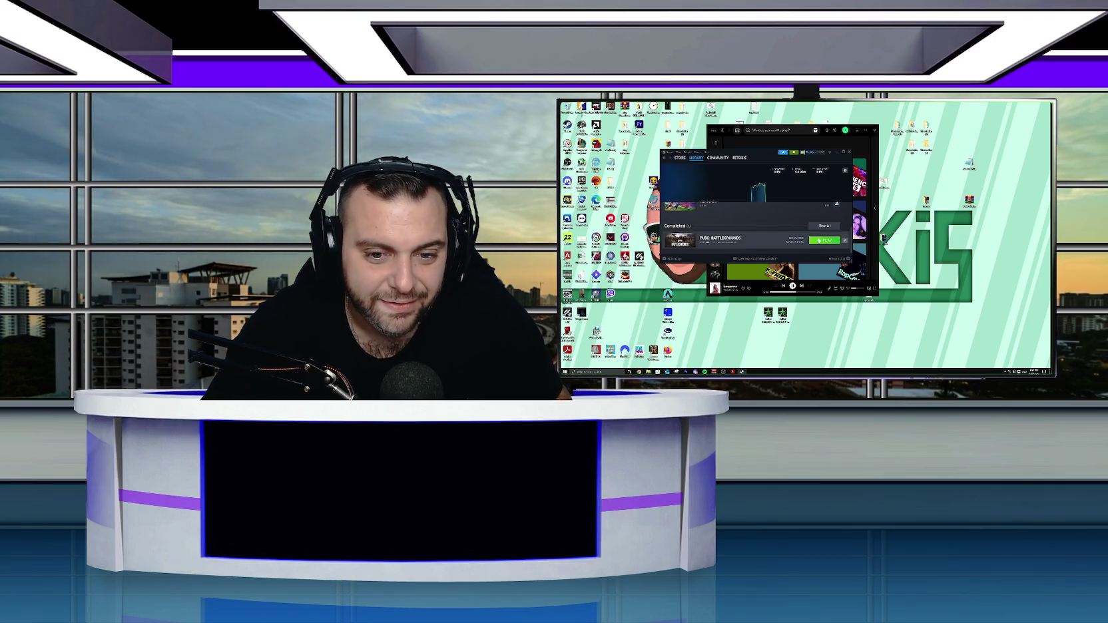
{"action": "left_click", "coordinate": [826, 226]}
{"action": "left_click", "coordinate": [837, 258]}
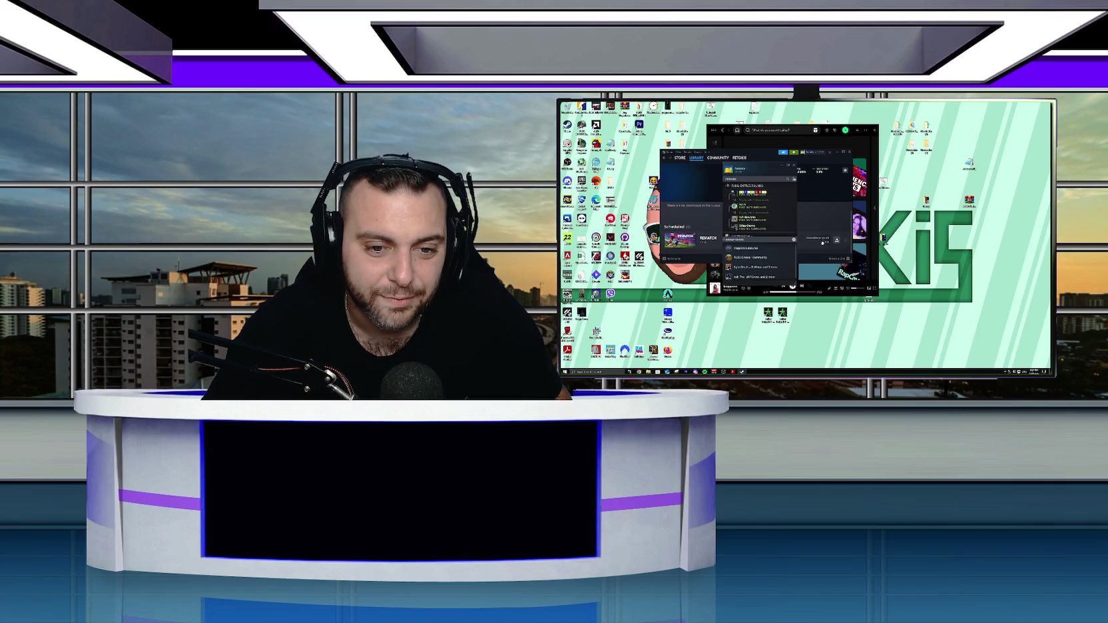
Send 't imy' and 'y' to the friends' group chat, then detach it into its own window.
{"action": "left_click", "coordinate": [751, 255]}
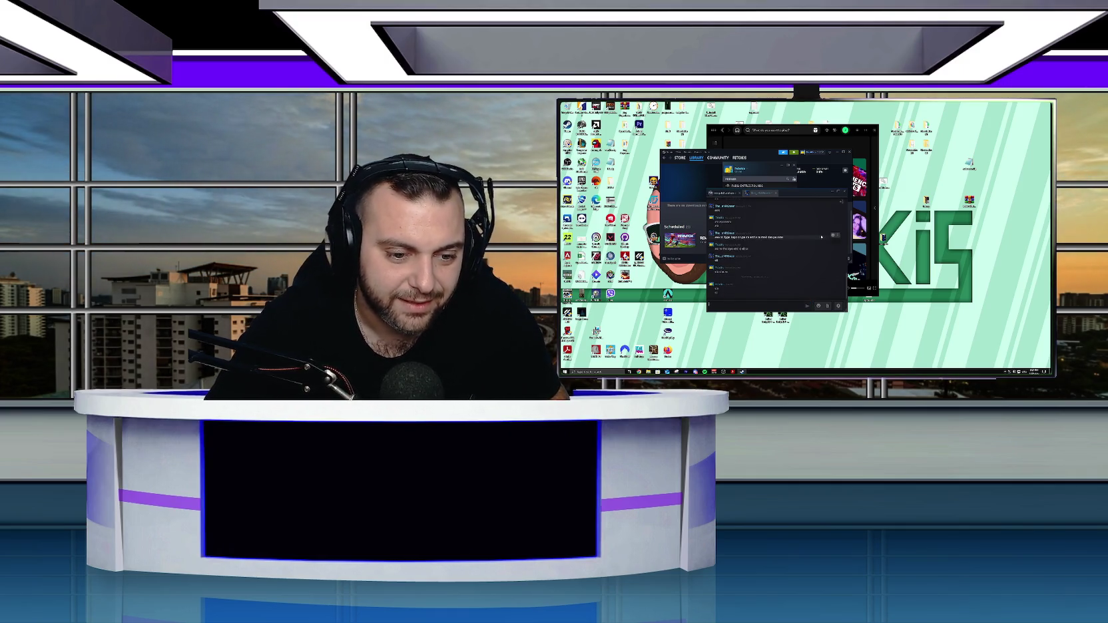
{"action": "type", "text": "t i"}
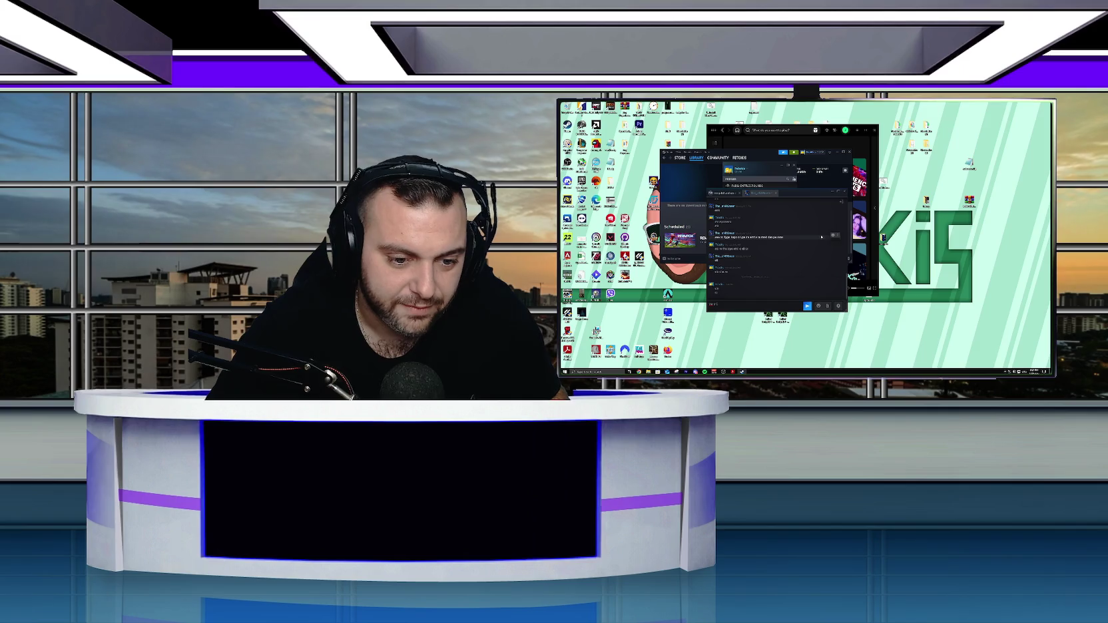
{"action": "type", "text": "my"}
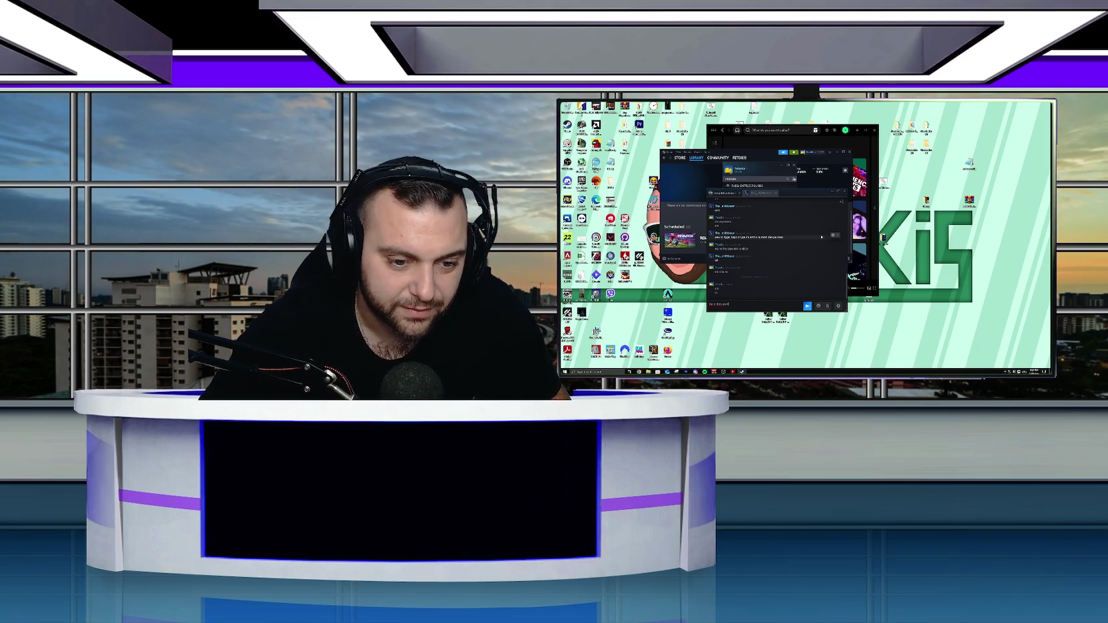
{"action": "key", "text": "Return"}
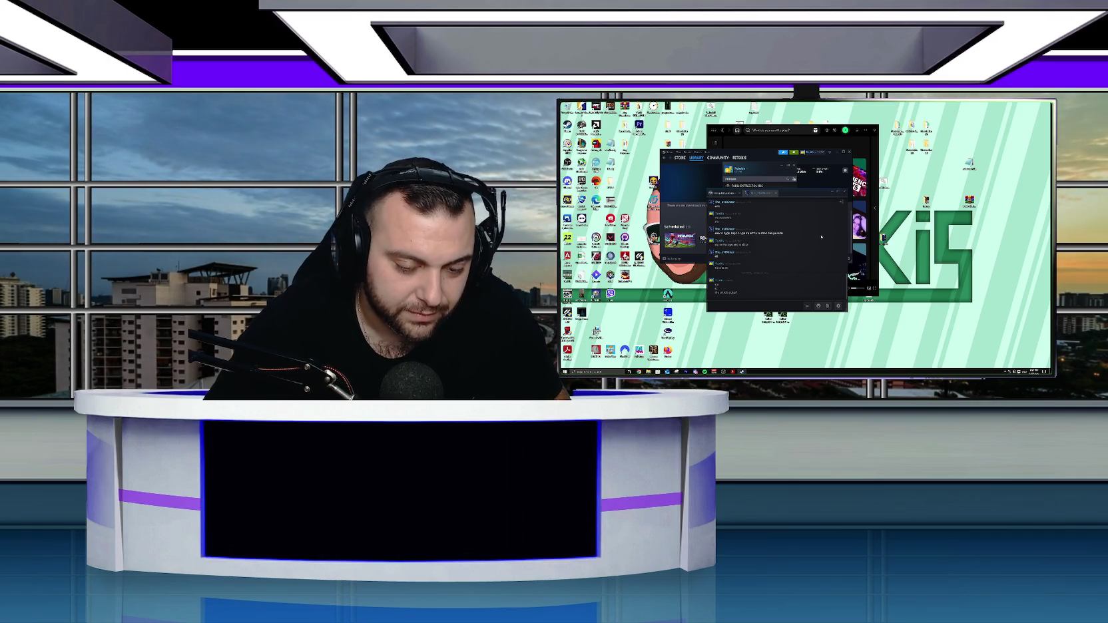
{"action": "type", "text": "yeah"}
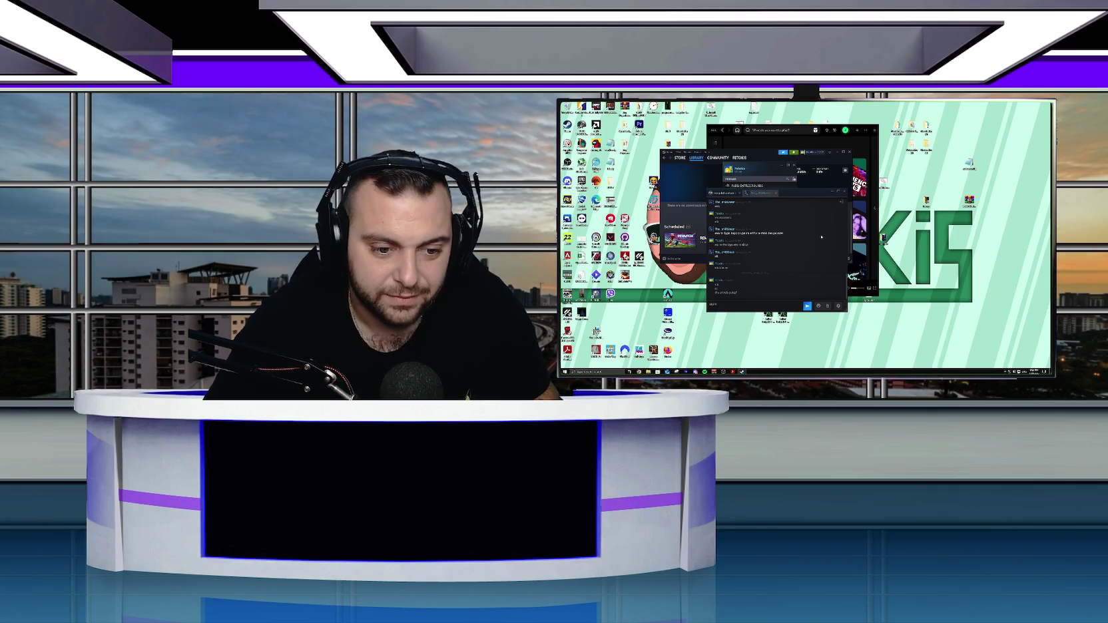
{"action": "key", "text": "Return"}
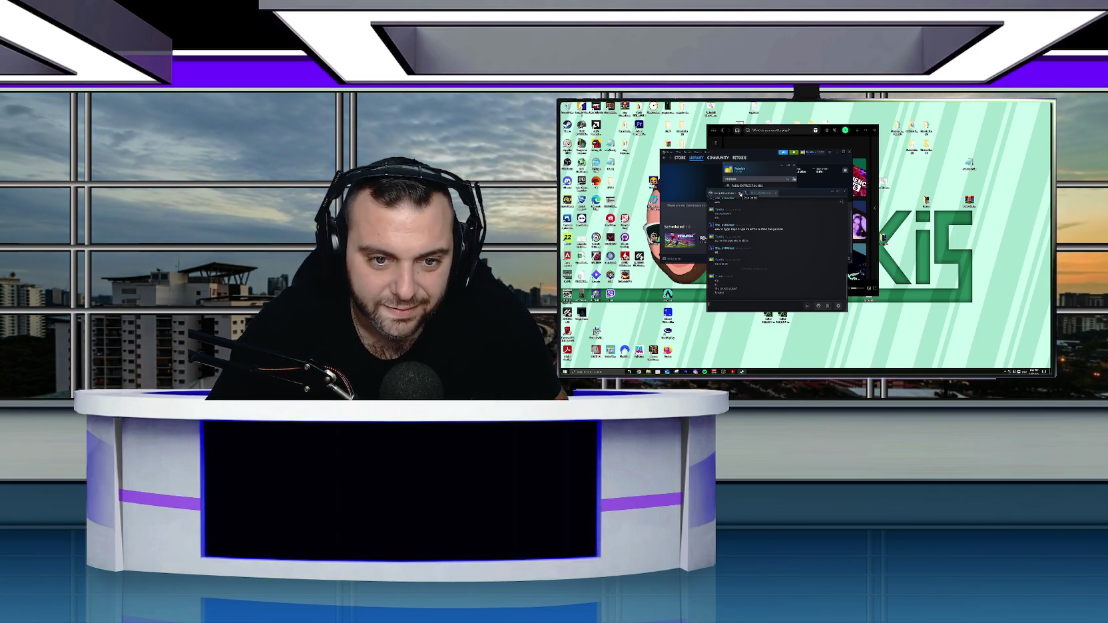
{"action": "left_click_drag", "start_coordinate": [741, 193], "coordinate": [946, 179]}
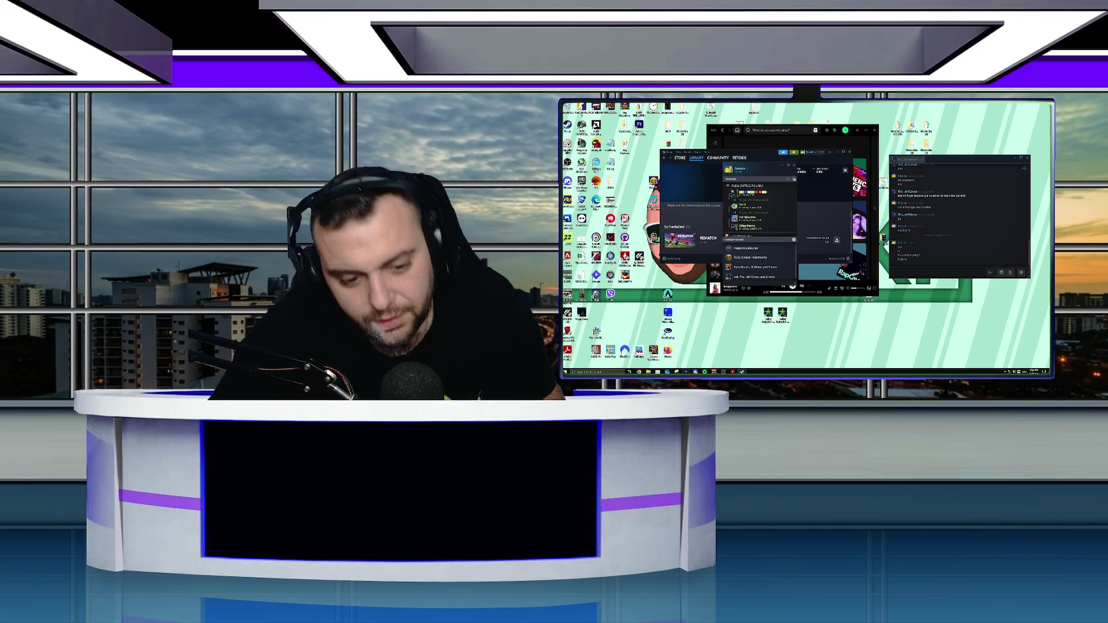
Focus Spotify and show the Greek lyrics of the playing reggaeton track.
{"action": "left_click", "coordinate": [787, 292]}
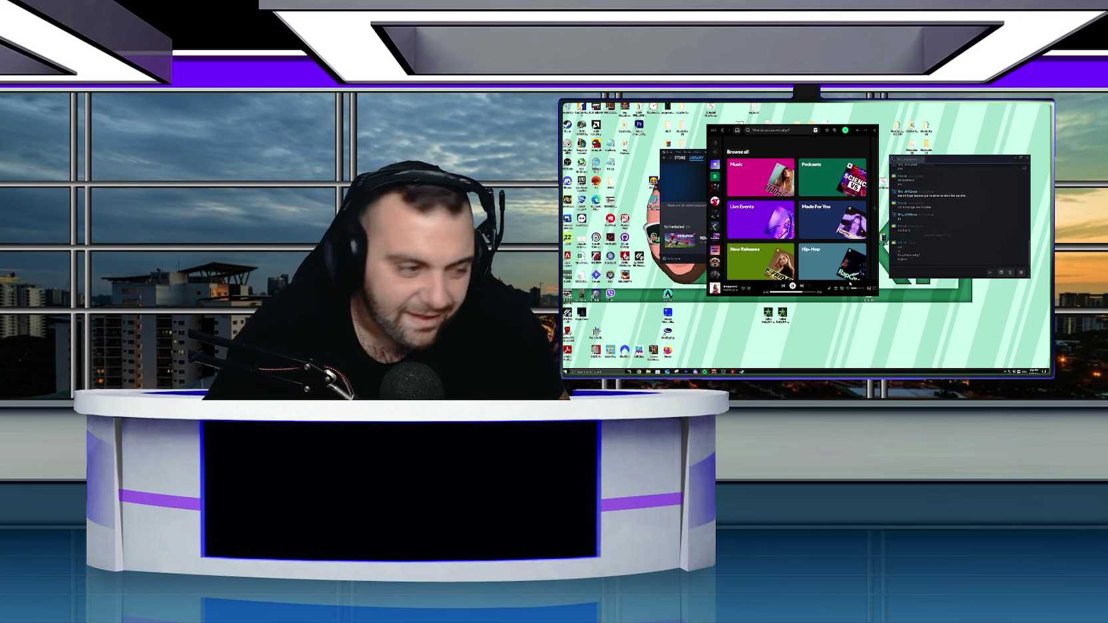
{"action": "left_click", "coordinate": [830, 288]}
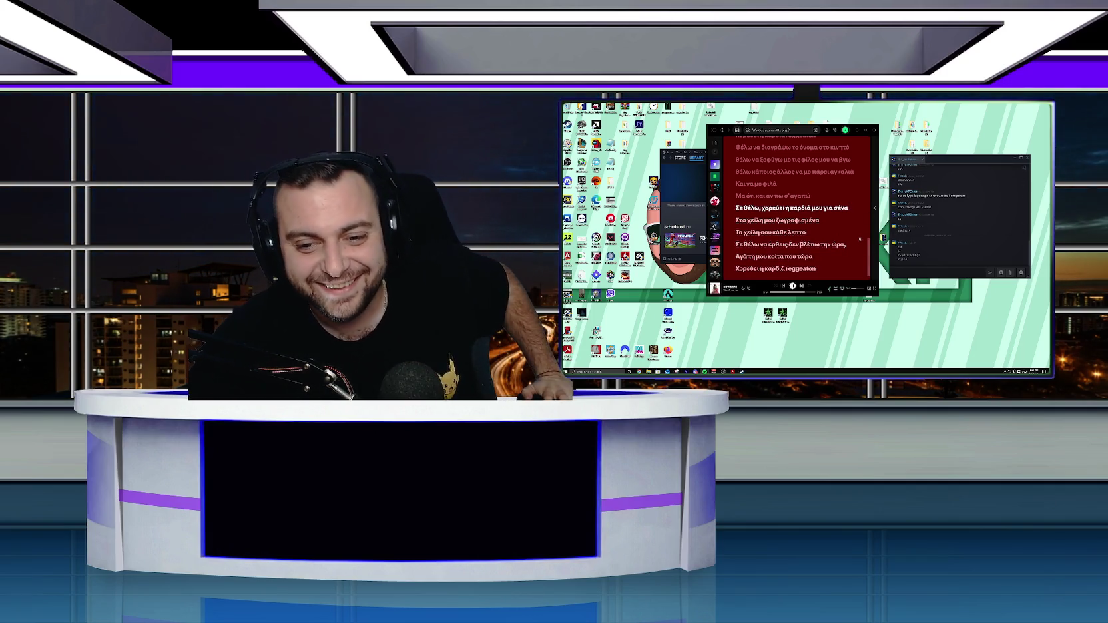
{"action": "left_click", "coordinate": [921, 160]}
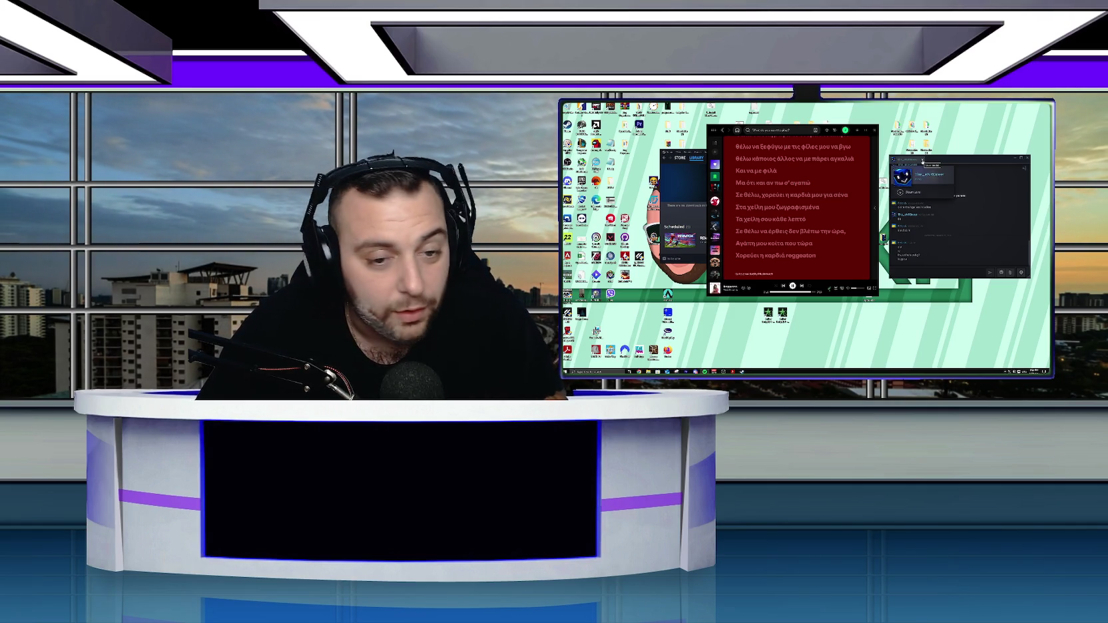
{"action": "left_click", "coordinate": [918, 167]}
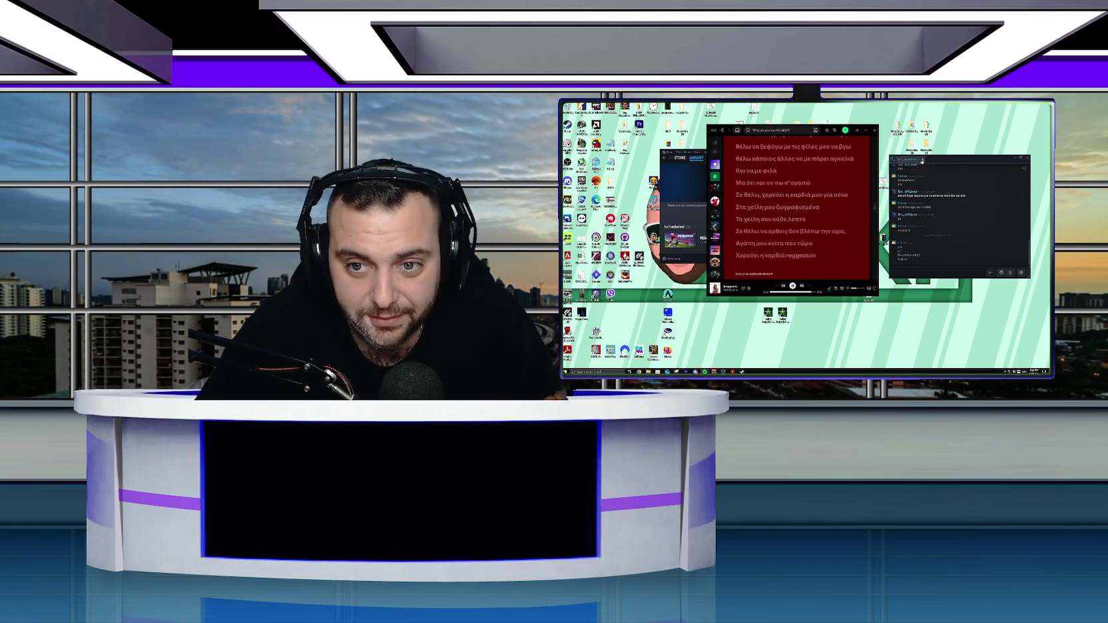
Close the detached group chat window and the Spotify window.
{"action": "left_click", "coordinate": [1027, 158]}
{"action": "left_click", "coordinate": [874, 130]}
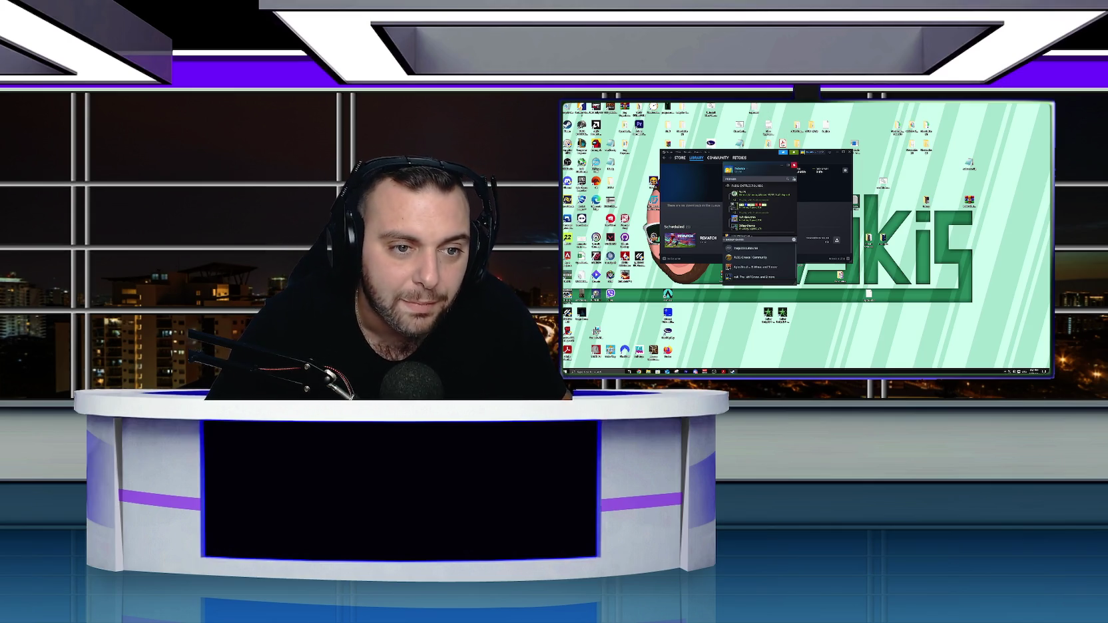
Close the friends list, find PUBG: BATTLEGROUNDS in the Steam library and launch it.
{"action": "left_click", "coordinate": [793, 165]}
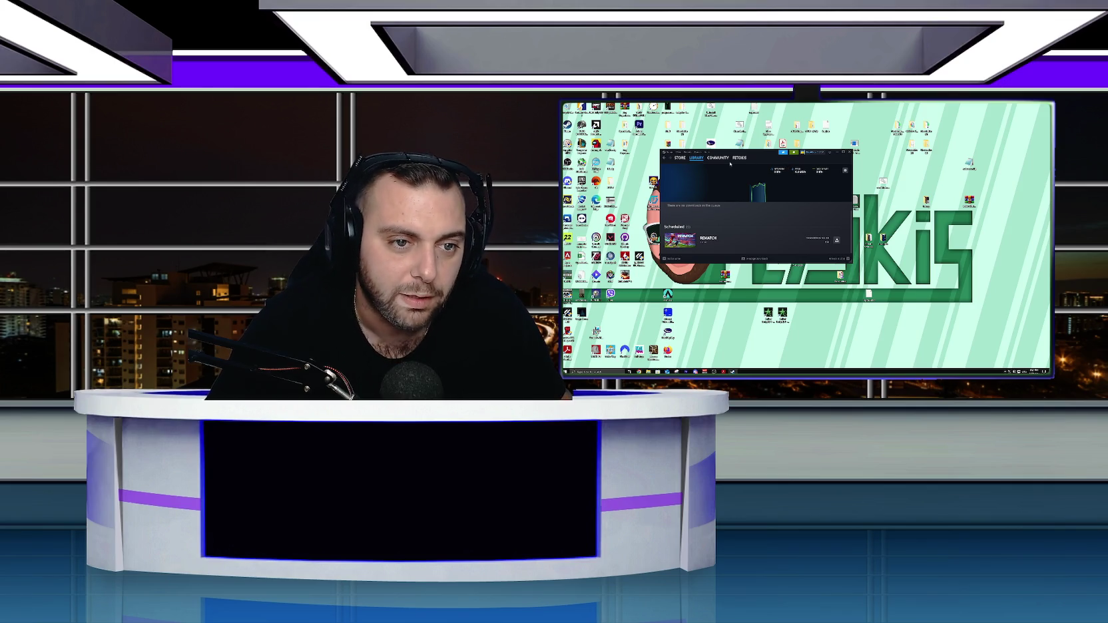
{"action": "left_click", "coordinate": [697, 162]}
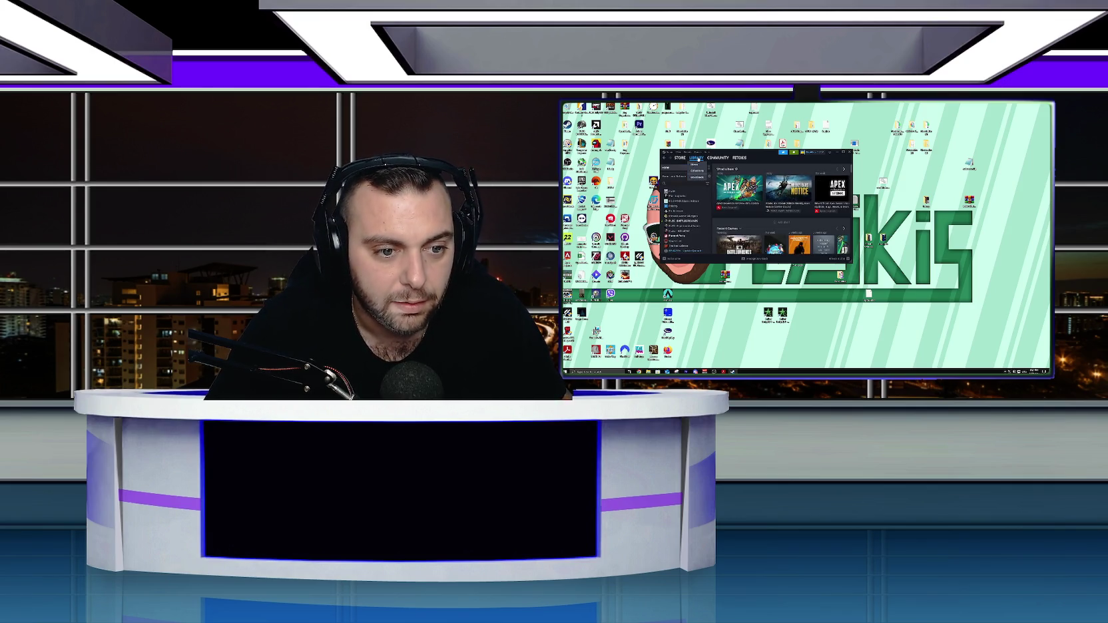
{"action": "scroll", "coordinate": [695, 235], "scroll_direction": "down", "scroll_amount": 5}
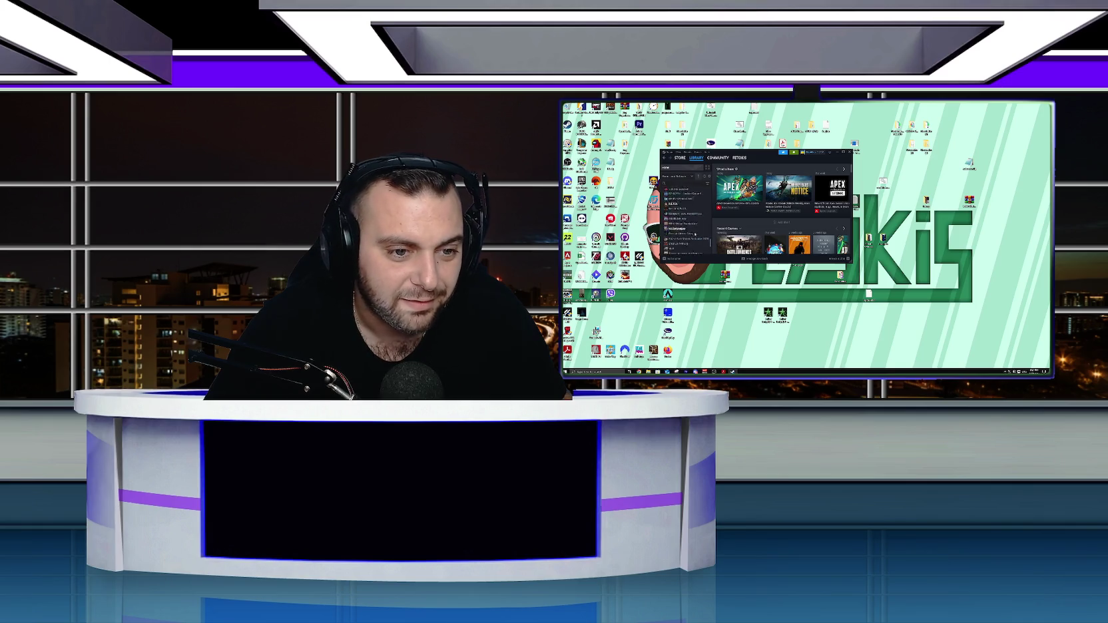
{"action": "scroll", "coordinate": [688, 218], "scroll_direction": "down", "scroll_amount": 5}
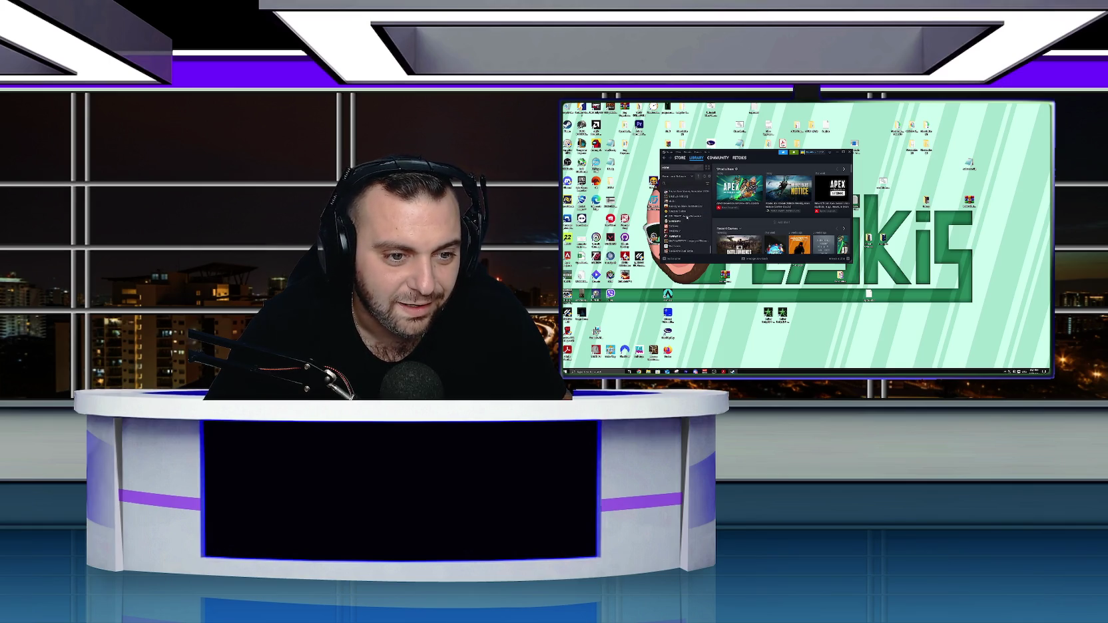
{"action": "scroll", "coordinate": [688, 218], "scroll_direction": "down", "scroll_amount": 8}
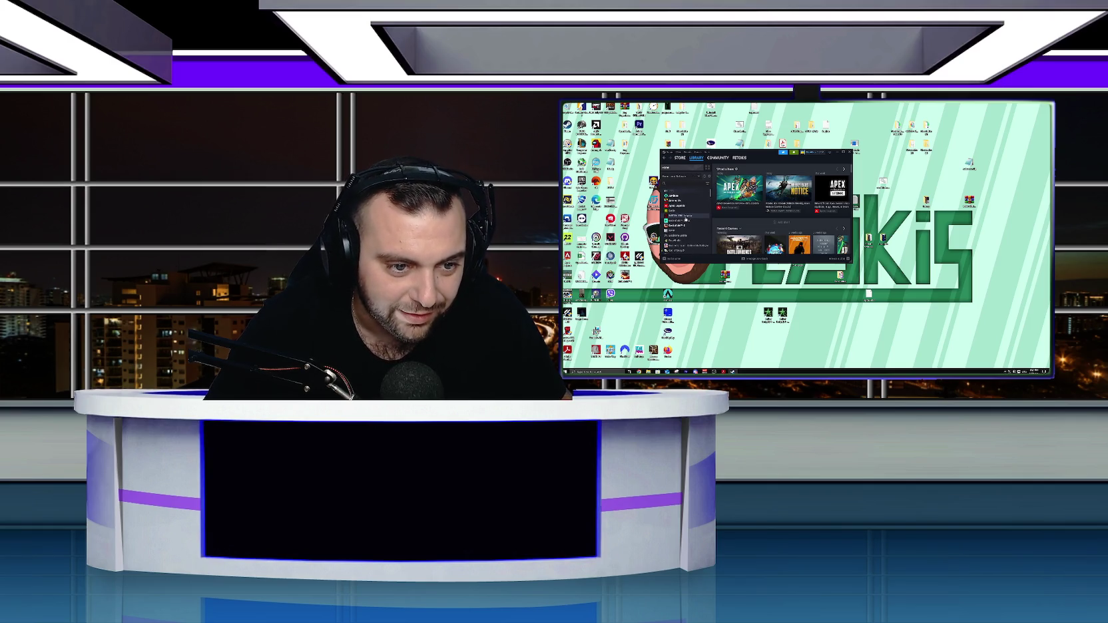
{"action": "left_click", "coordinate": [685, 217]}
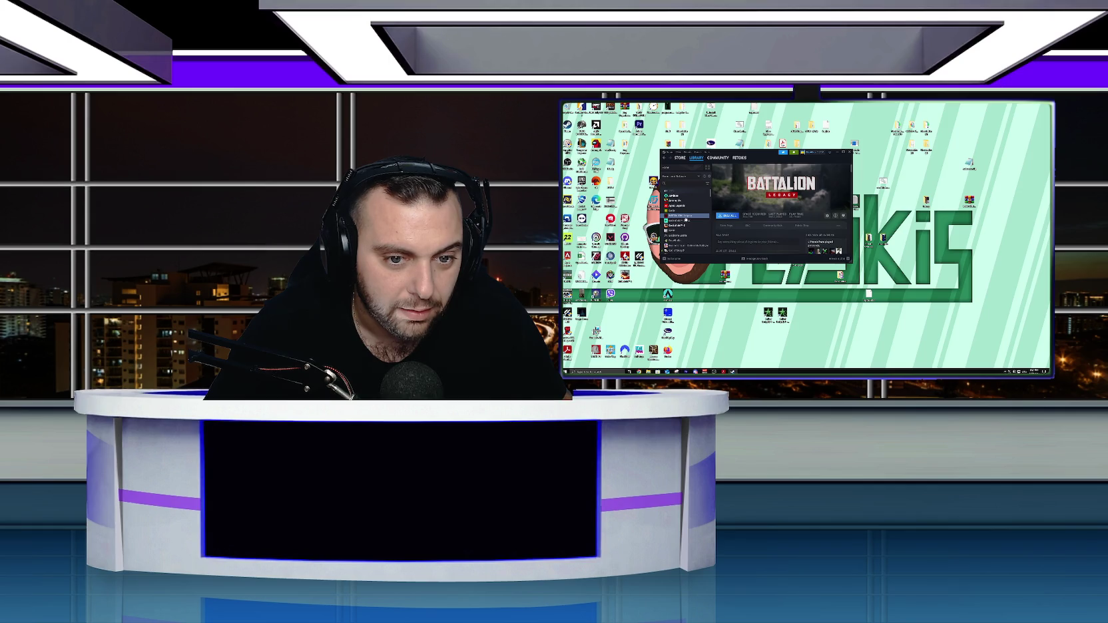
{"action": "scroll", "coordinate": [686, 220], "scroll_direction": "down", "scroll_amount": 5}
{"action": "scroll", "coordinate": [685, 220], "scroll_direction": "down", "scroll_amount": 10}
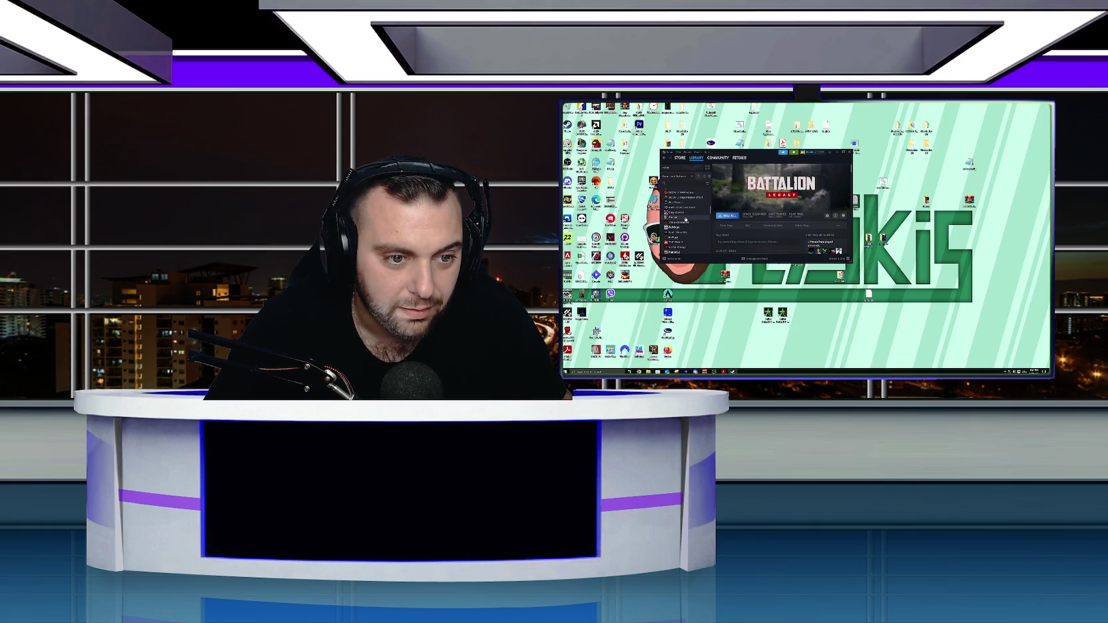
{"action": "left_click", "coordinate": [686, 220]}
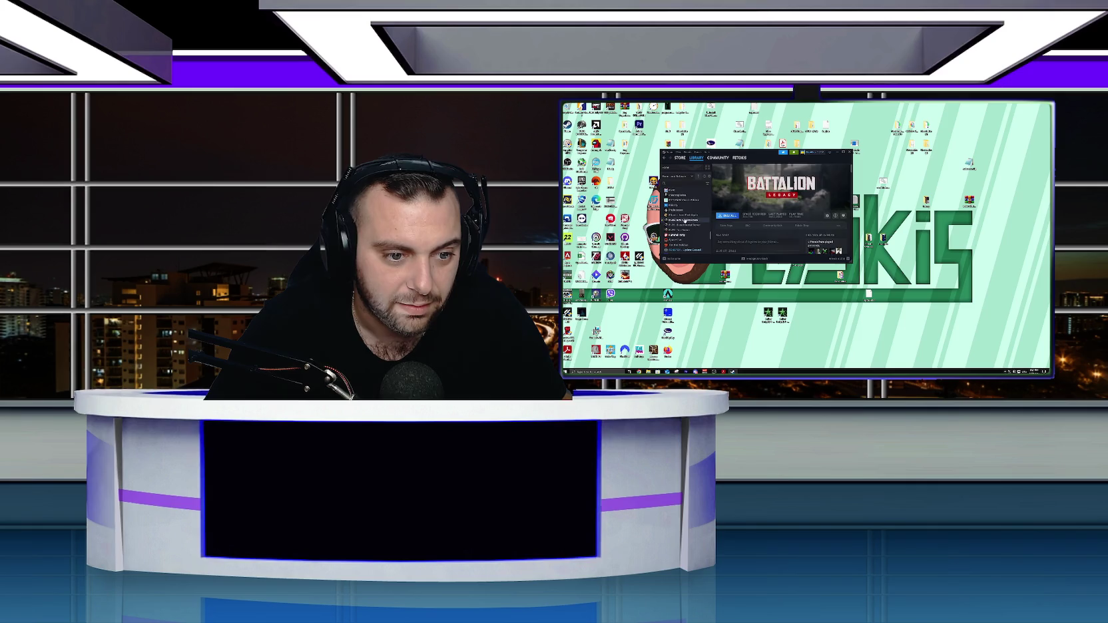
{"action": "left_click", "coordinate": [729, 217]}
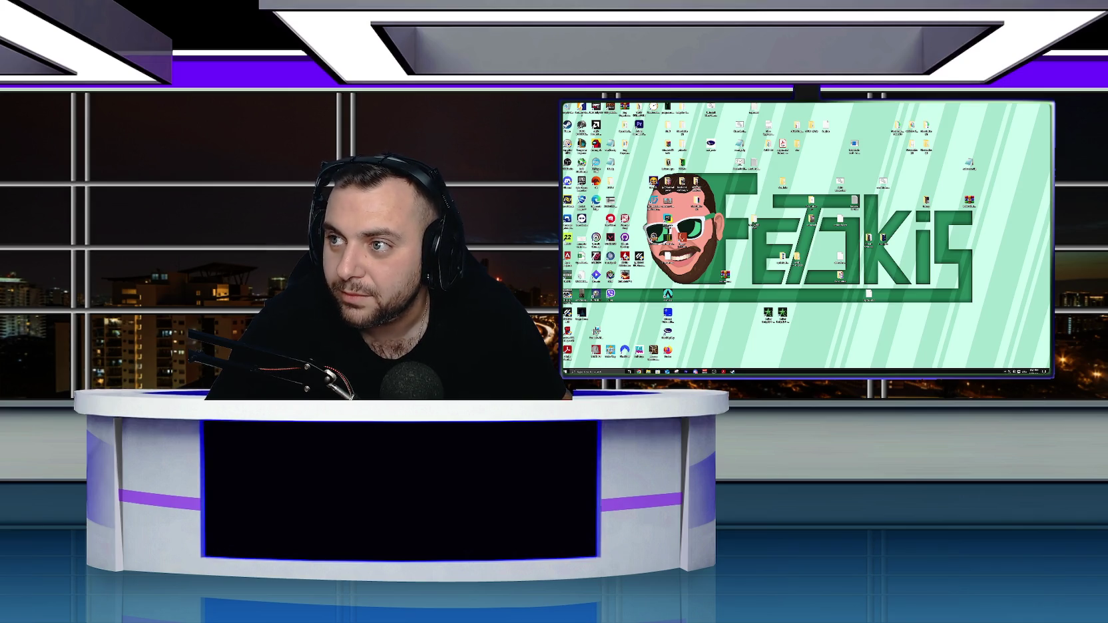
Dismiss the warning, check MSI Afterburner from the tray, then bring up a file's options in File Explorer.
{"action": "left_click", "coordinate": [1003, 371]}
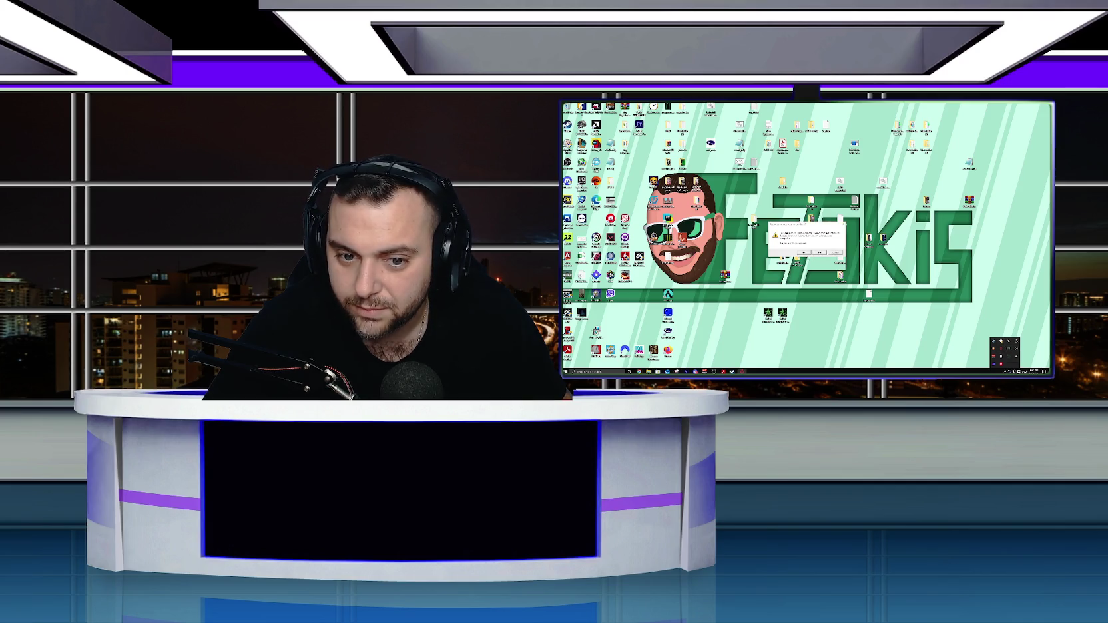
{"action": "key", "text": "Return"}
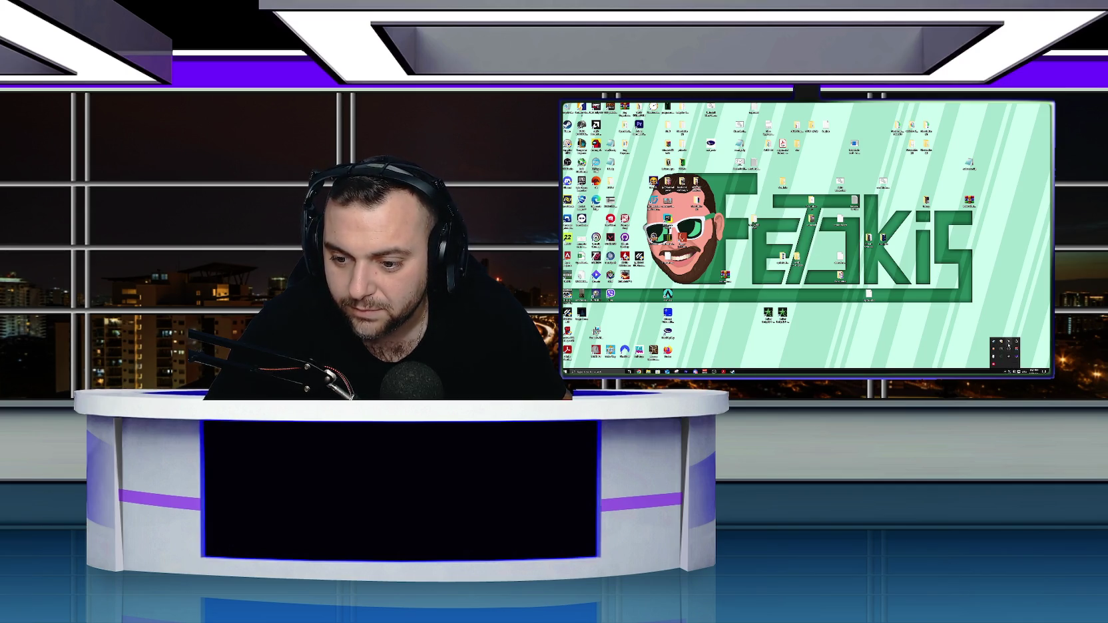
{"action": "left_click", "coordinate": [1000, 346]}
{"action": "left_click", "coordinate": [878, 200]}
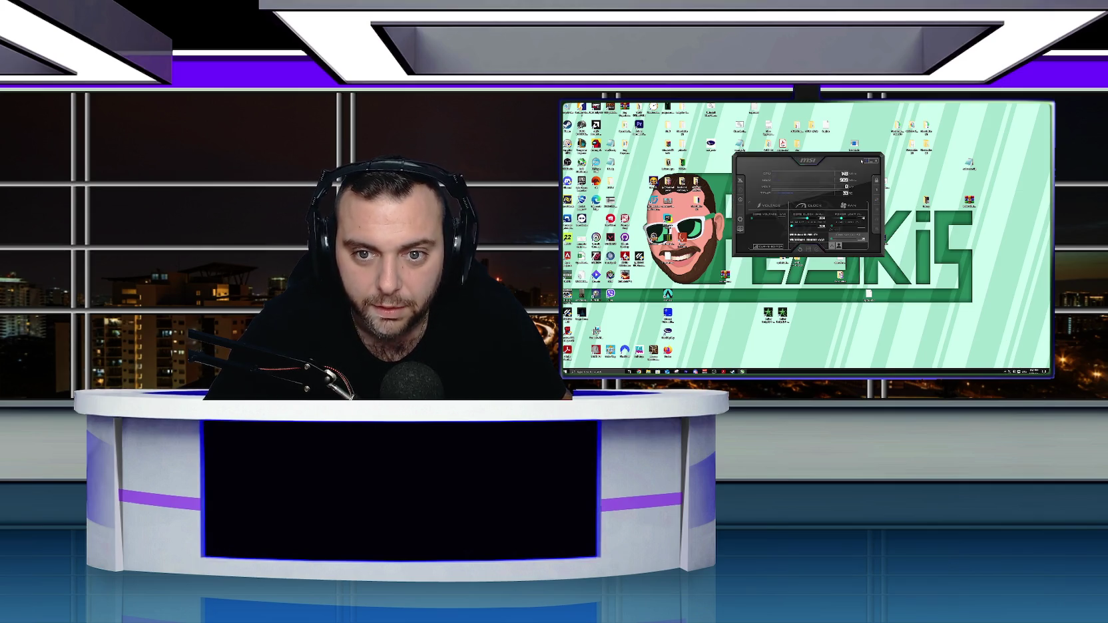
{"action": "left_click", "coordinate": [873, 161]}
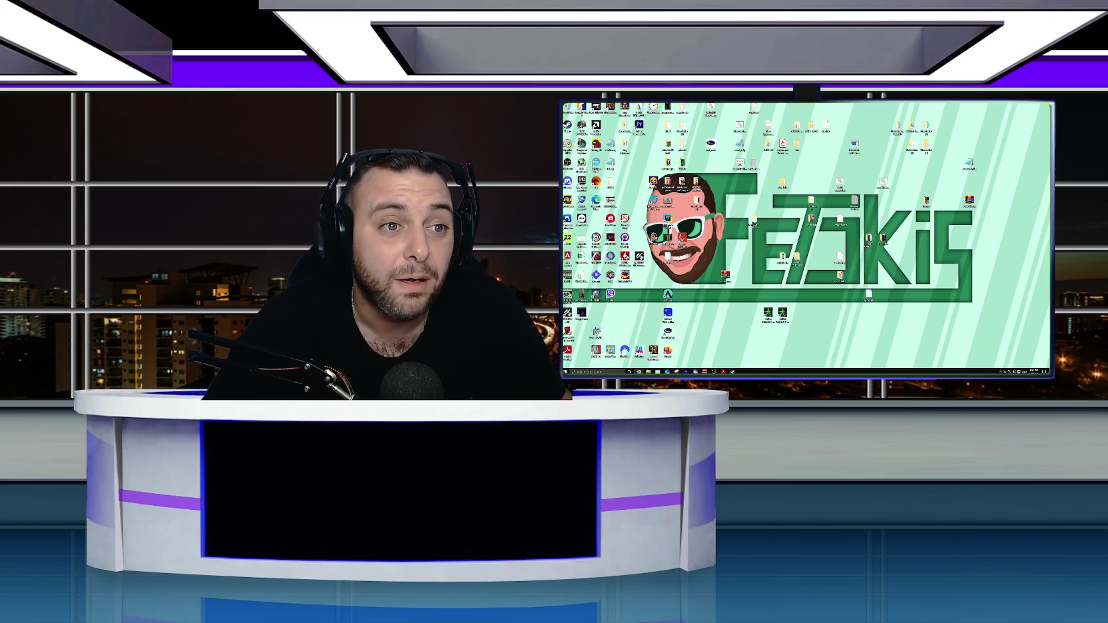
{"action": "key", "text": "super+e"}
{"action": "right_click", "coordinate": [820, 191]}
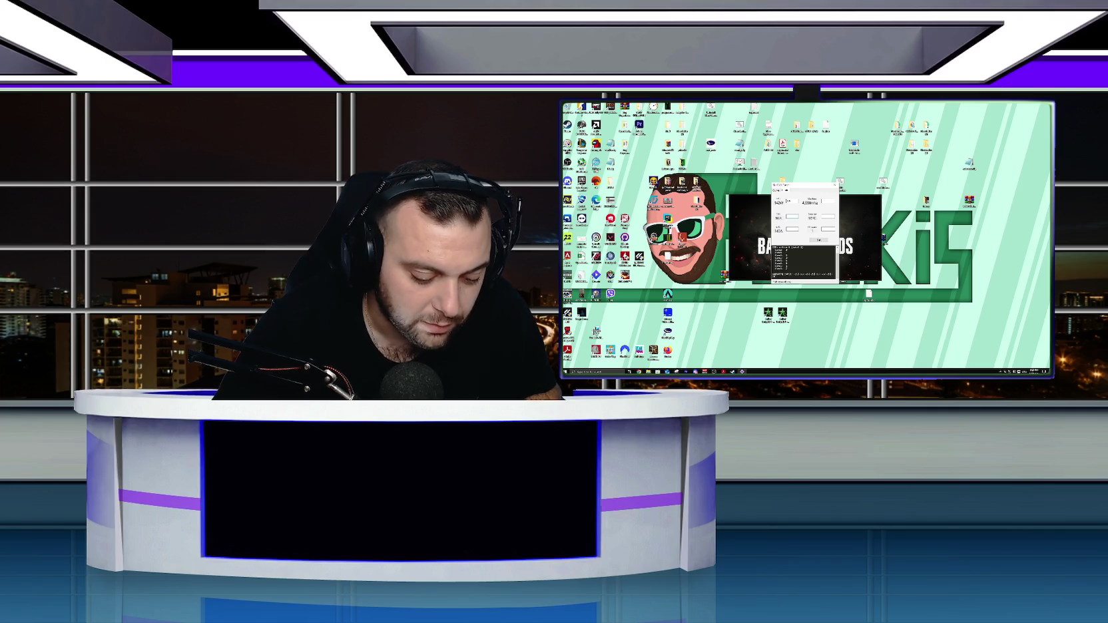
Close the small settings dialog and its console so PUBG can load.
{"action": "left_click", "coordinate": [791, 229]}
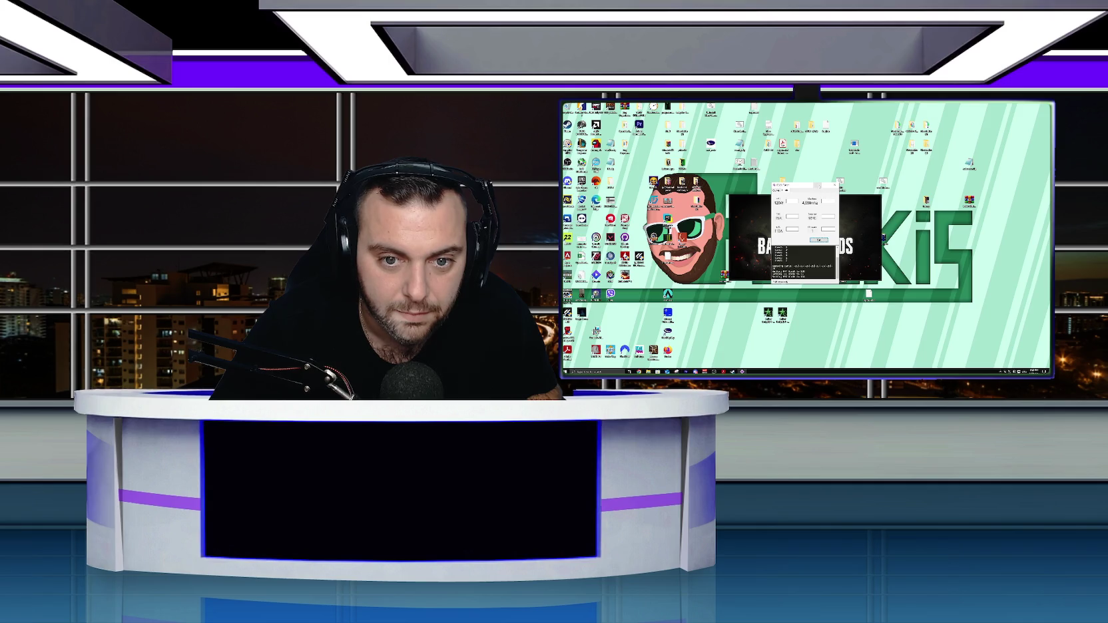
{"action": "left_click", "coordinate": [835, 185]}
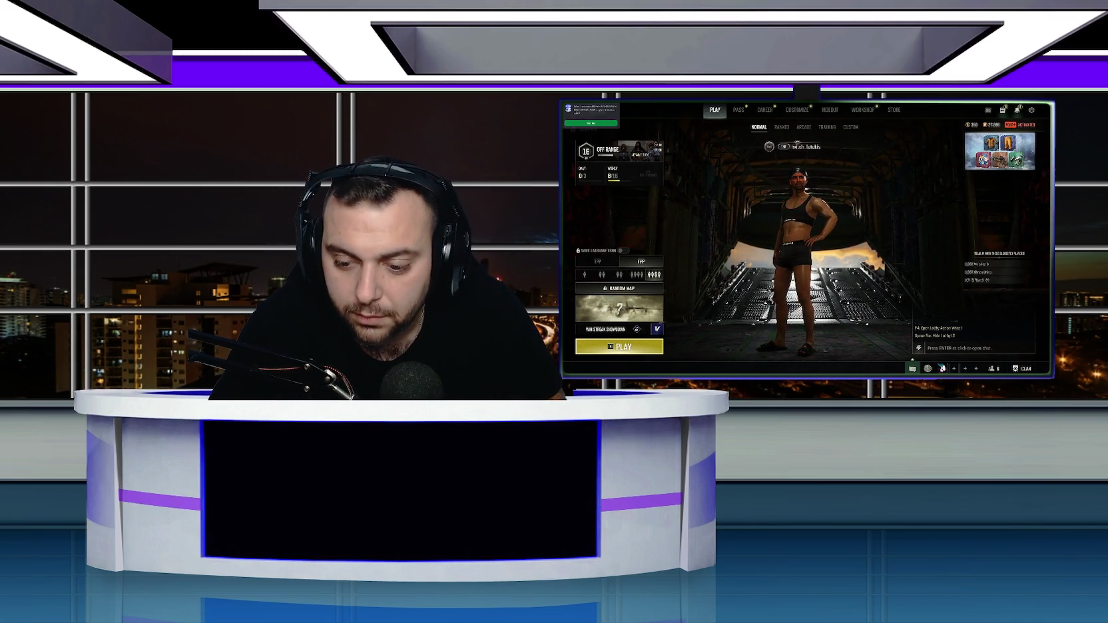
Check the squad in the Friends panel, then ready up for the next match.
{"action": "key", "text": "o"}
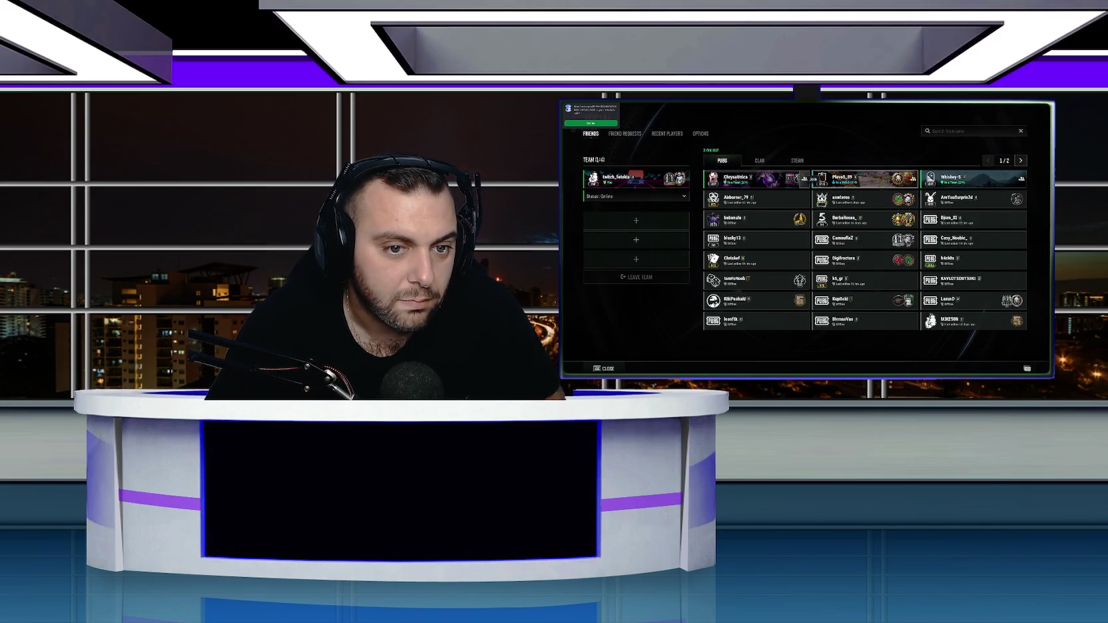
{"action": "key", "text": "Escape"}
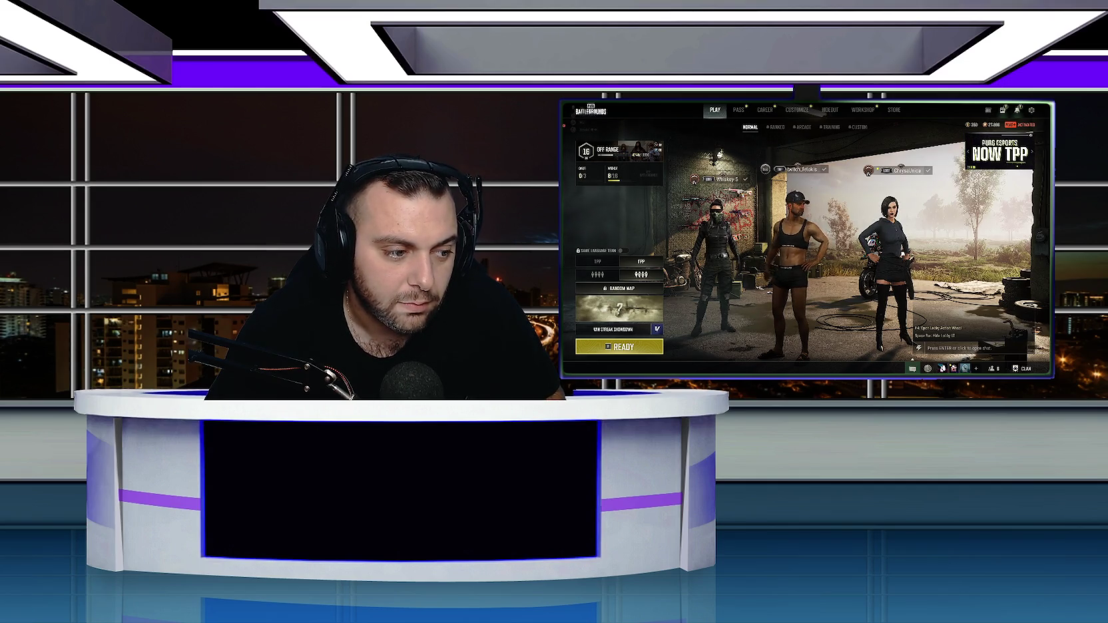
{"action": "left_click", "coordinate": [619, 346]}
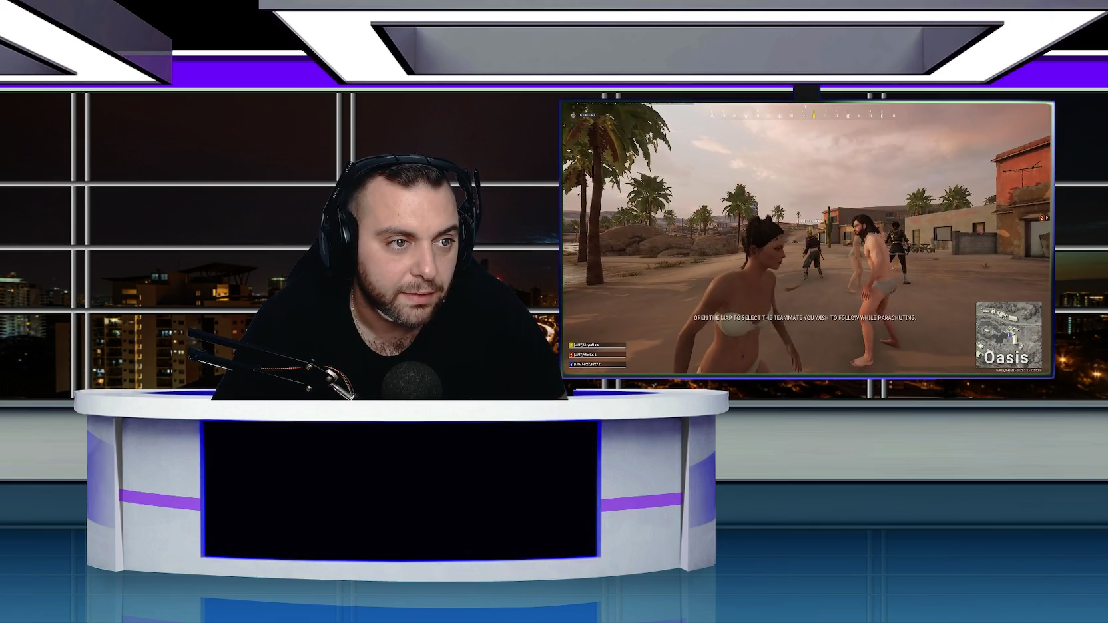
Mute the game's master volume with Ctrl+M as the Miramar match starts.
{"action": "key", "text": "ctrl+m"}
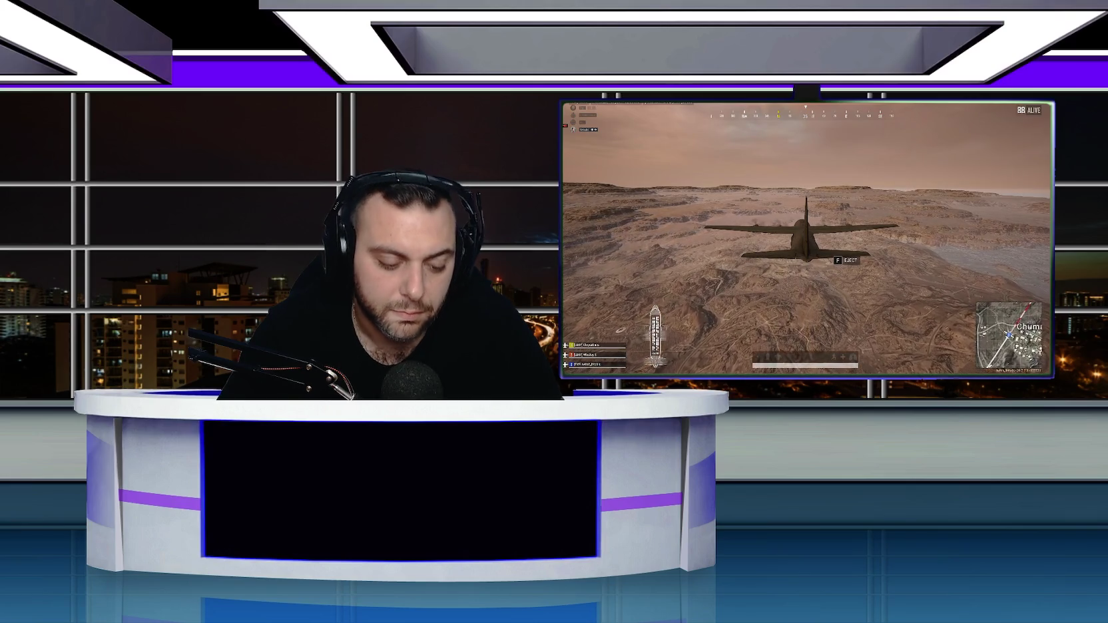
Check the plane's flight path on the Miramar world map, then return to the plane view.
{"action": "key", "text": "m"}
{"action": "key", "text": "m"}
{"action": "key", "text": "m"}
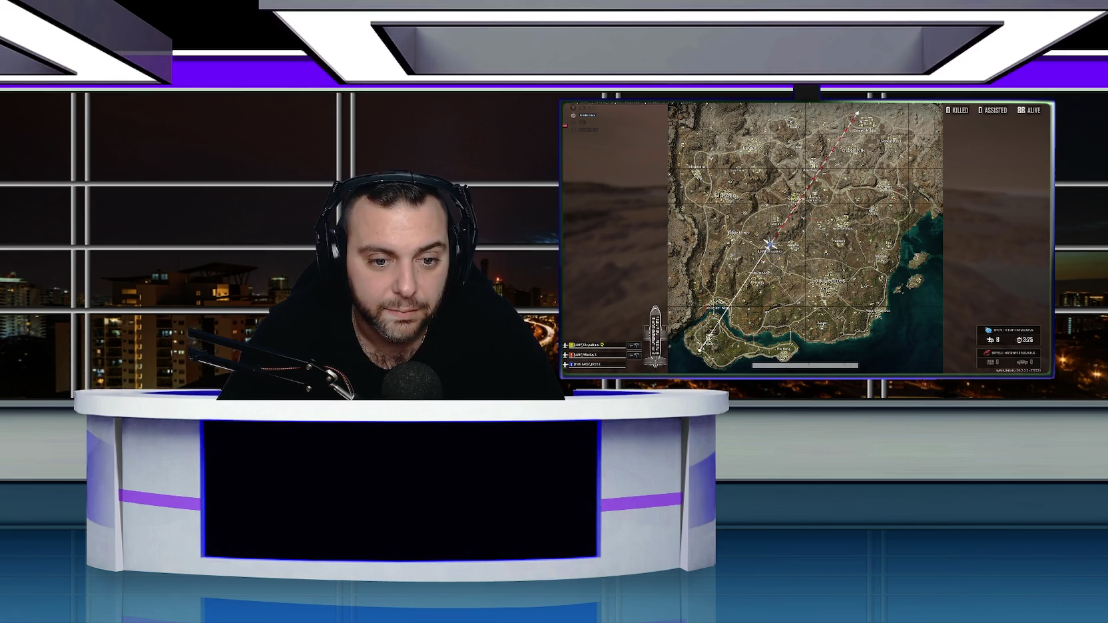
{"action": "key", "text": "m"}
{"action": "key", "text": "m"}
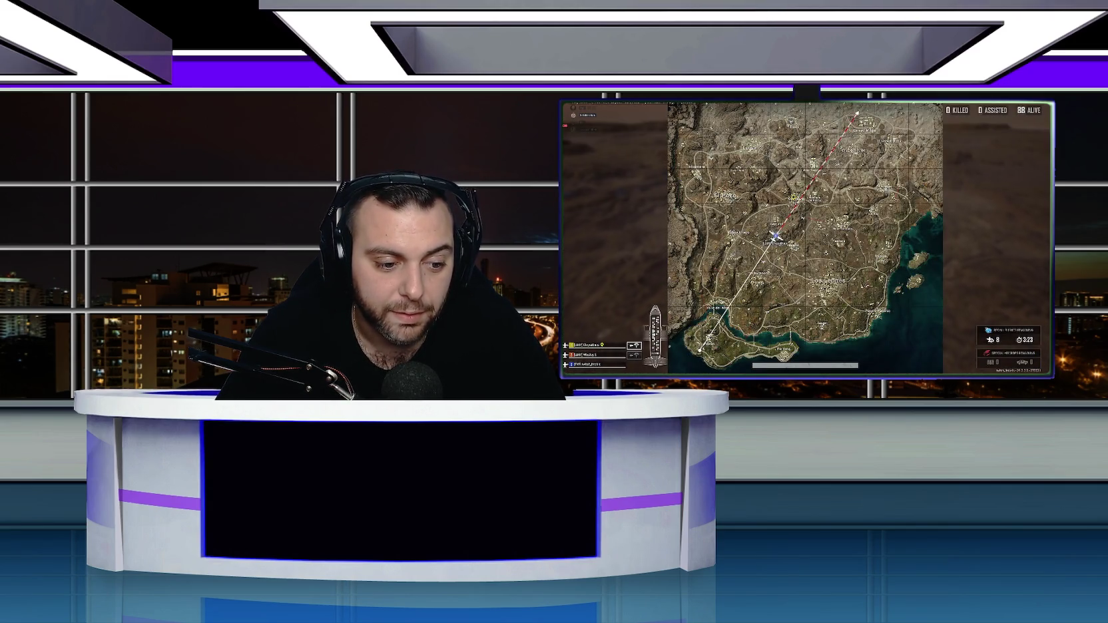
{"action": "key", "text": "m"}
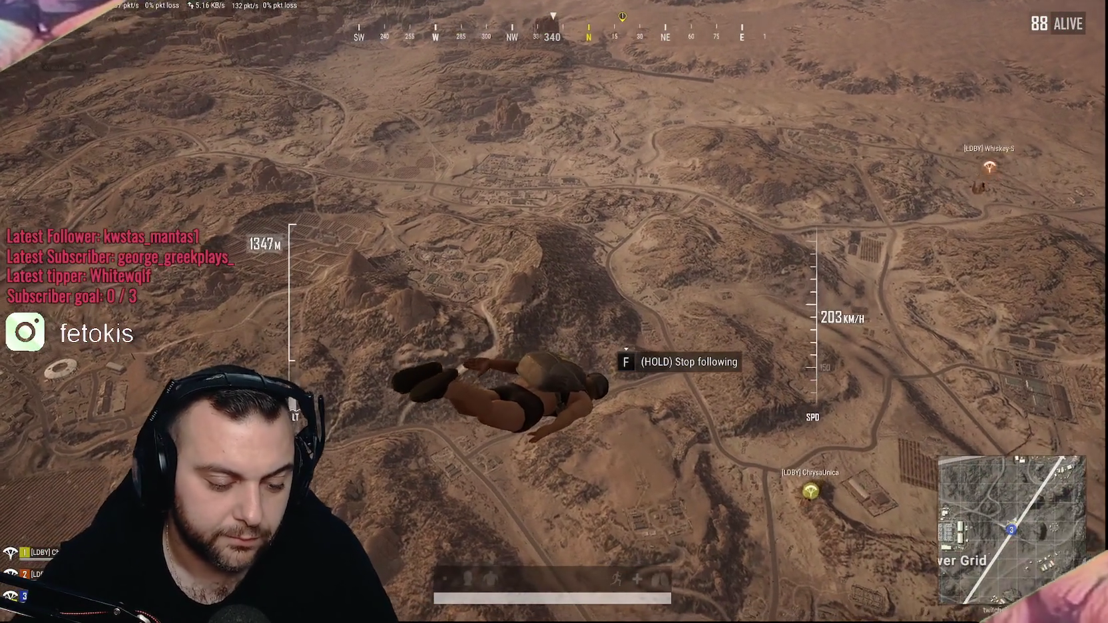
Unmute the game, then after elimination at #26 confirm leaving the match.
{"action": "key", "text": "ctrl+m"}
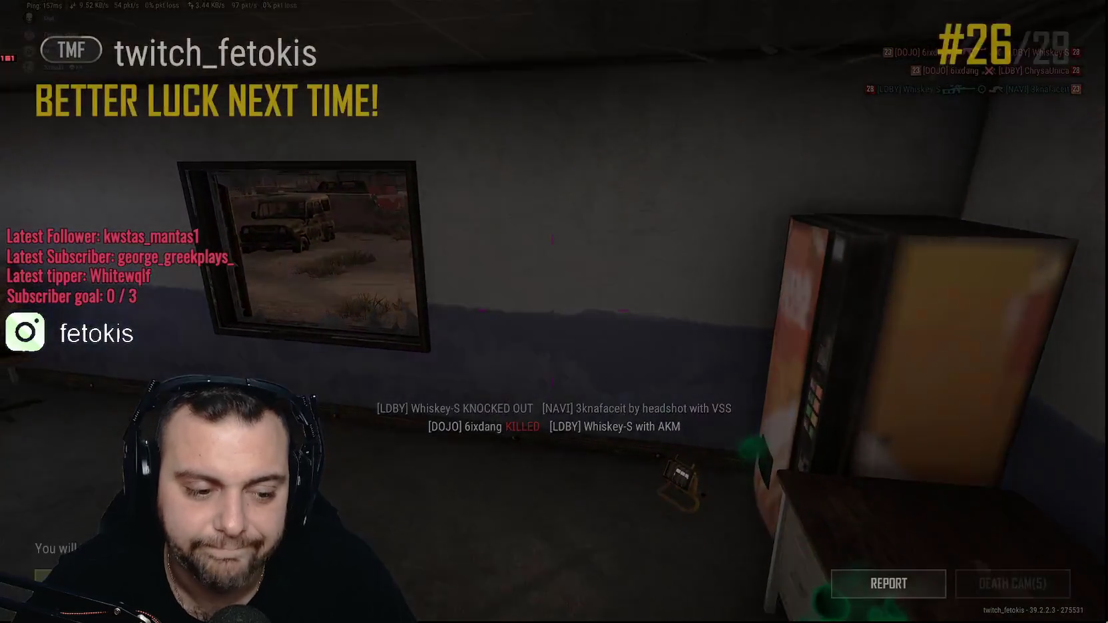
{"action": "key", "text": "Escape"}
{"action": "key", "text": "Return"}
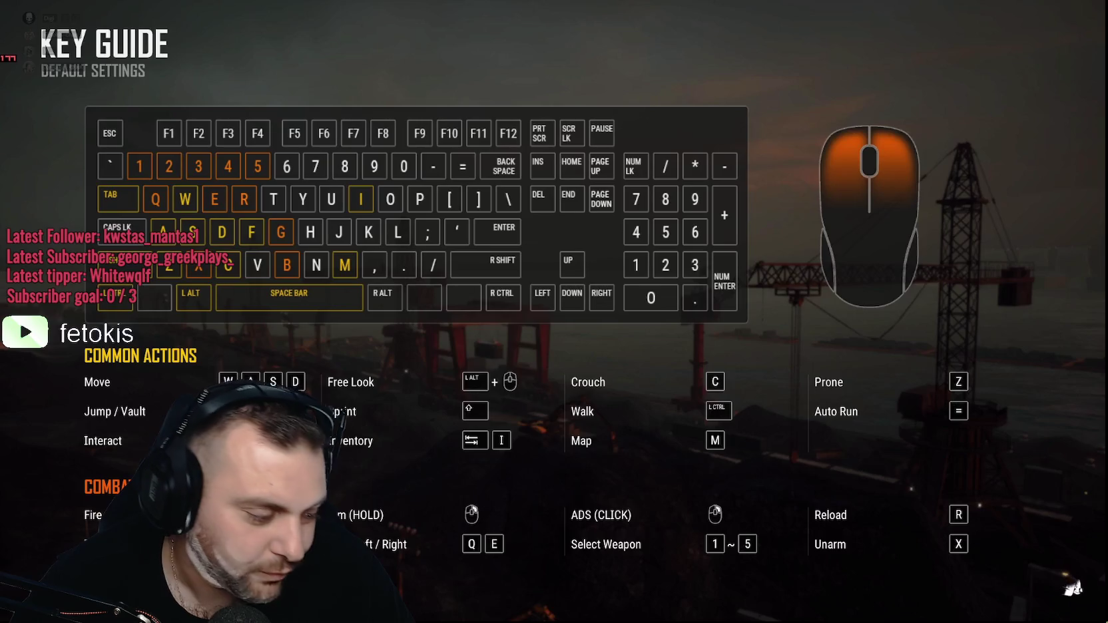